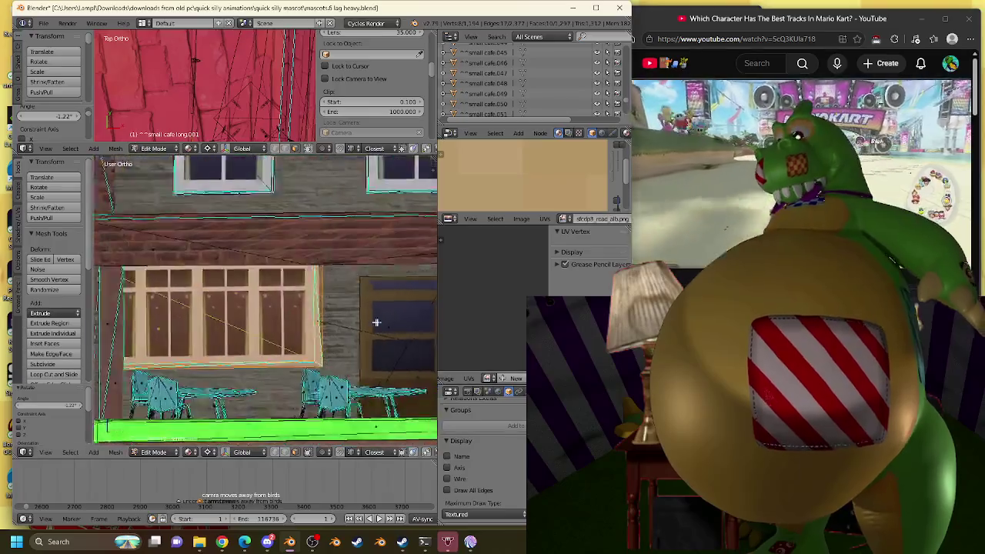
Place a copy of the ground-floor café window to the right of the door.
mouse_move(143, 253)
middle_down()
mouse_move(197, 291)
mouse_move(267, 202)
mouse_move(254, 193)
middle_up()
scroll(267, 202, down, 5)
scroll(233, 67, down, 3)
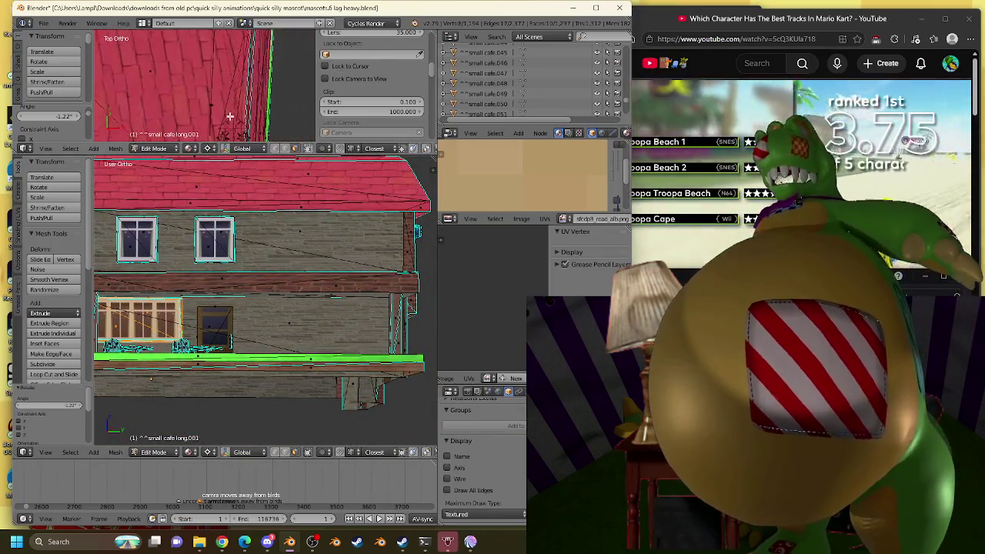
scroll(206, 103, down, 1)
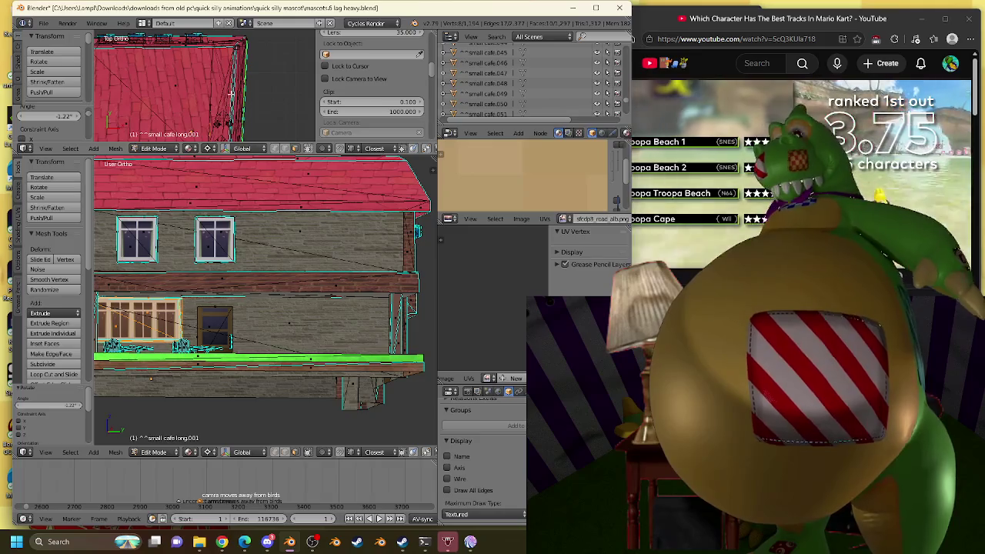
key(g)
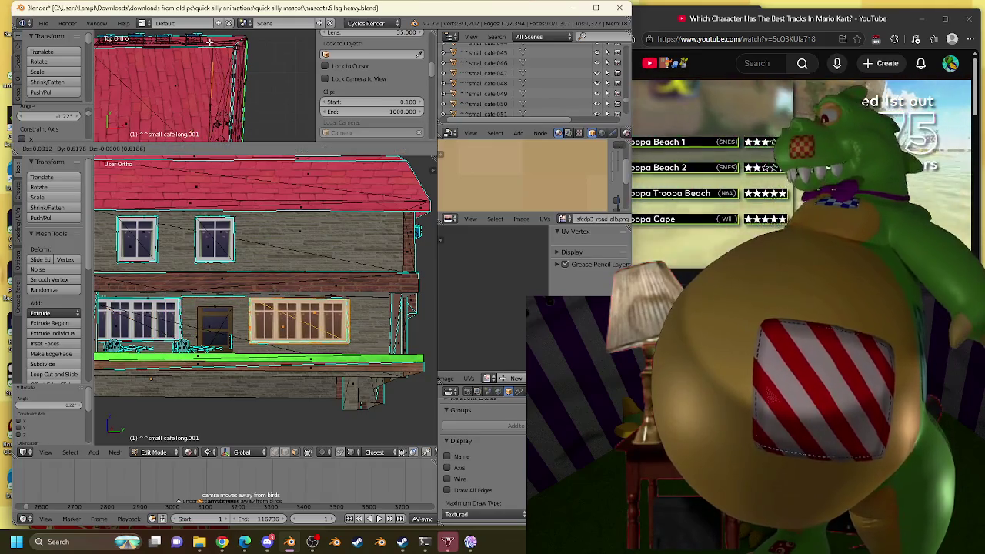
click(253, 264)
Switch to Right Ortho view and cancel a trial move of the window copy.
scroll(253, 264, up, 4)
scroll(308, 367, down, 4)
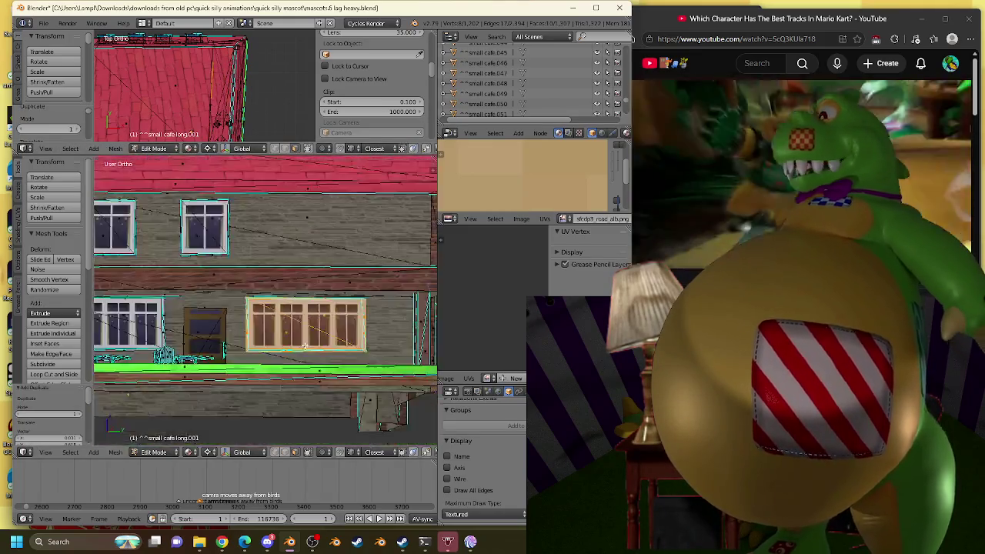
scroll(336, 335, down, 1)
key(KP_3)
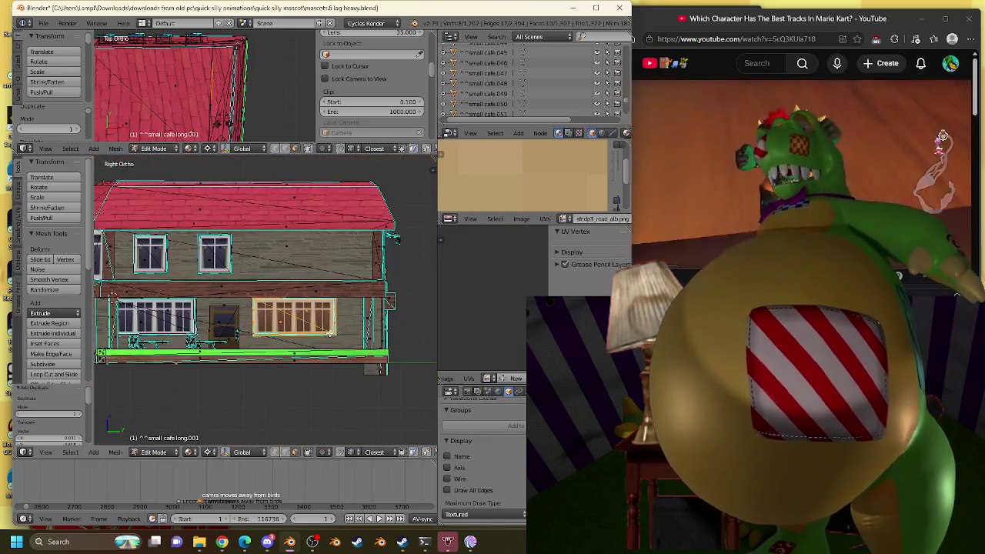
key(g)
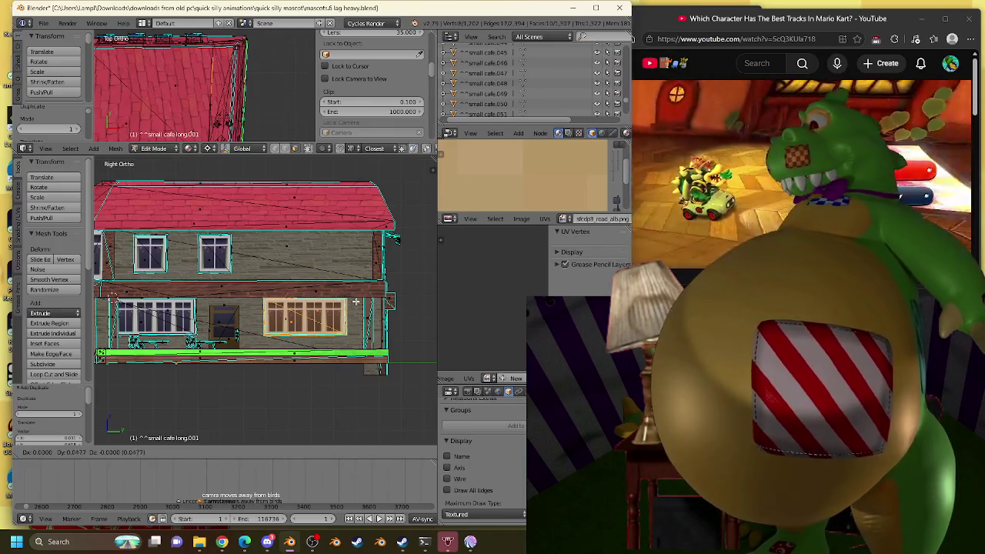
key(Escape)
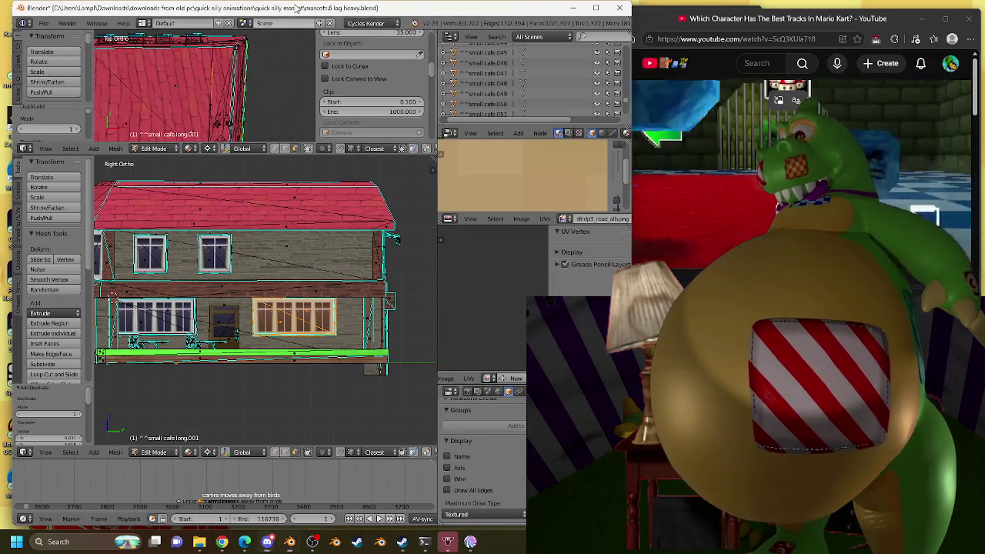
scroll(267, 262, up, 1)
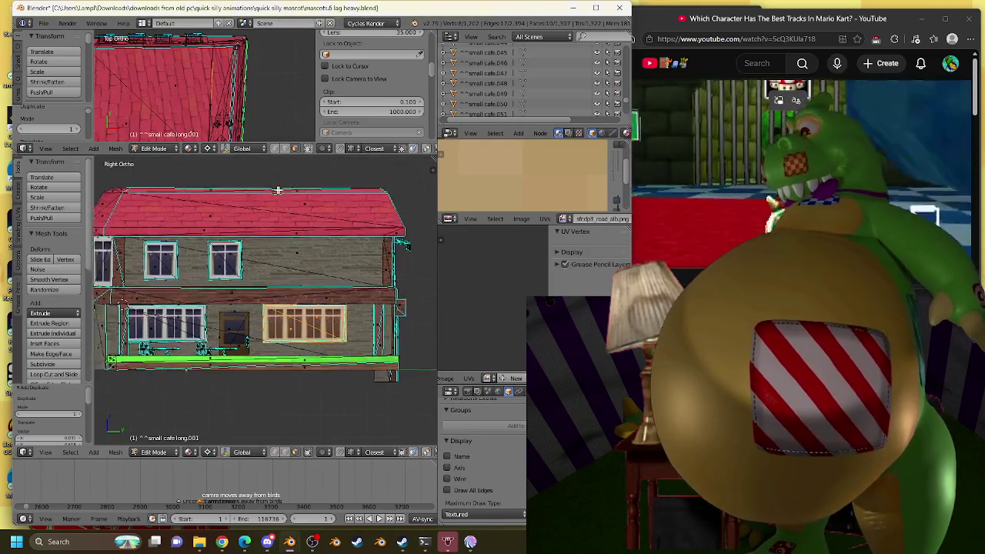
Select the whole upstairs window and return to the Right Ortho façade view.
scroll(267, 262, up, 2)
right_click(267, 261)
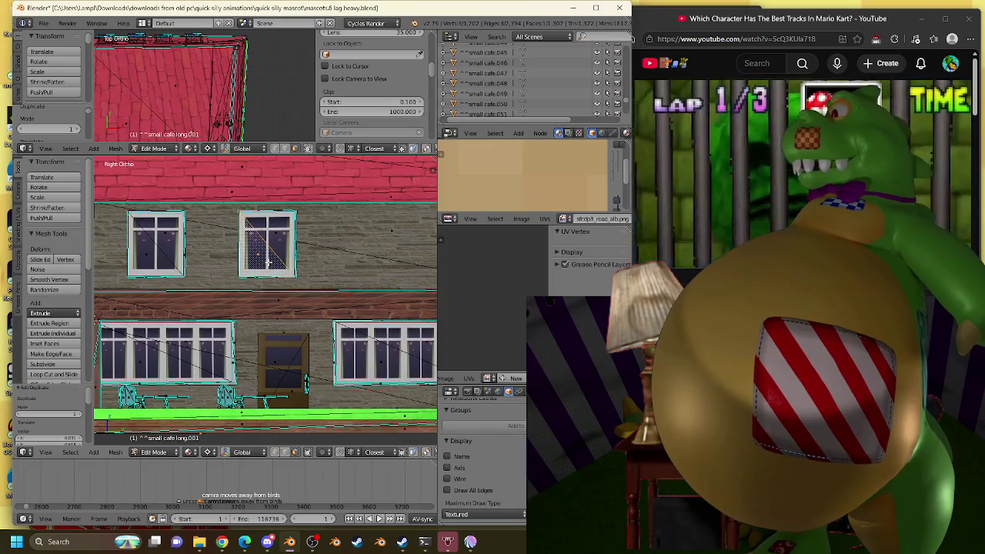
key(l)
key(ctrl+KP_1)
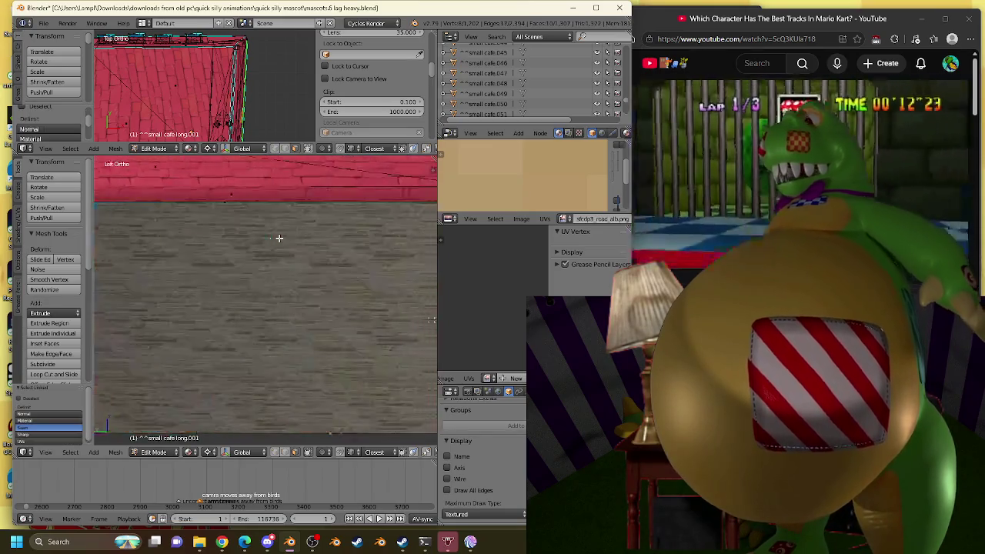
key(ctrl+KP_3)
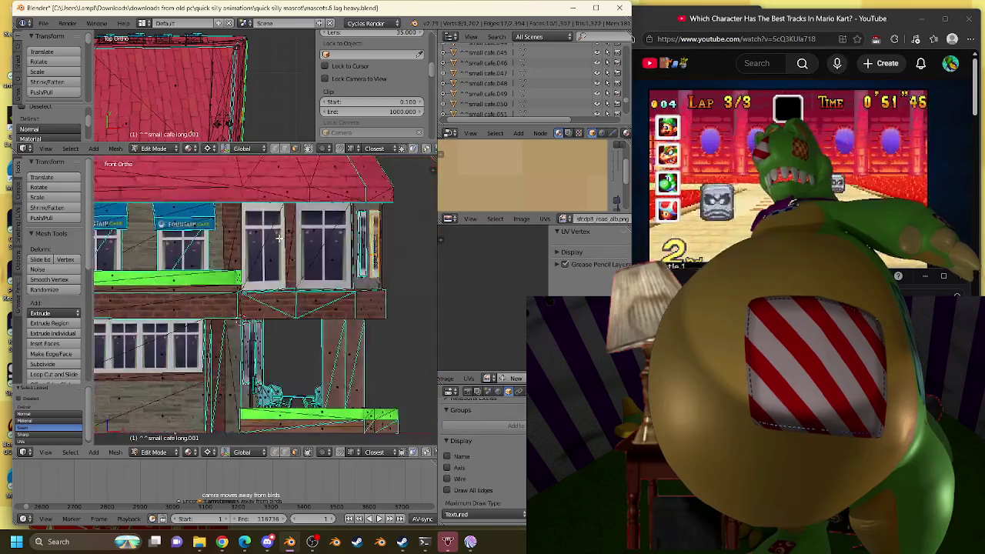
key(KP_1)
key(KP_3)
shift+middle_drag(287, 211, 263, 241)
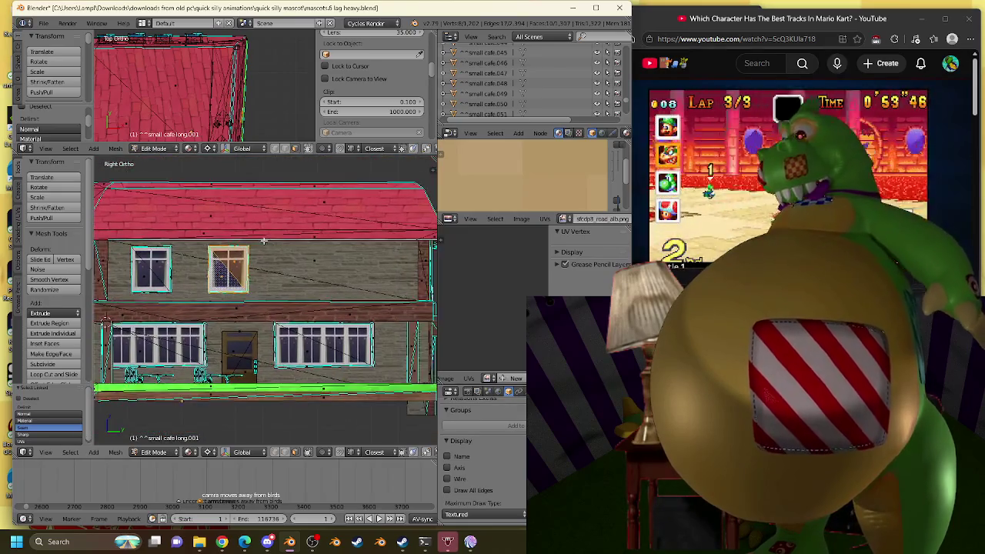
Duplicate the upstairs window twice: right of the second window, then near the floor's right end.
key(shift+d)
right_click(283, 224)
key(g)
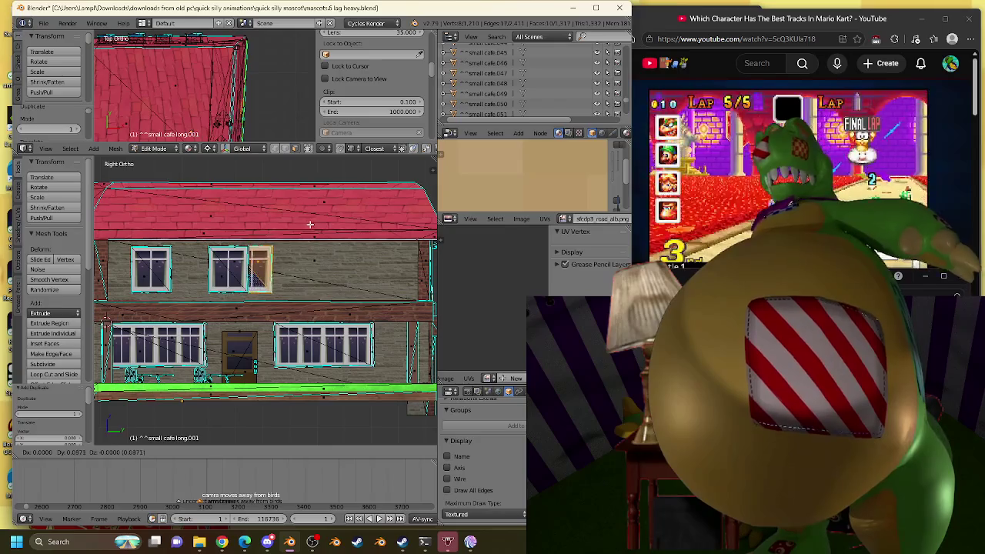
click(352, 223)
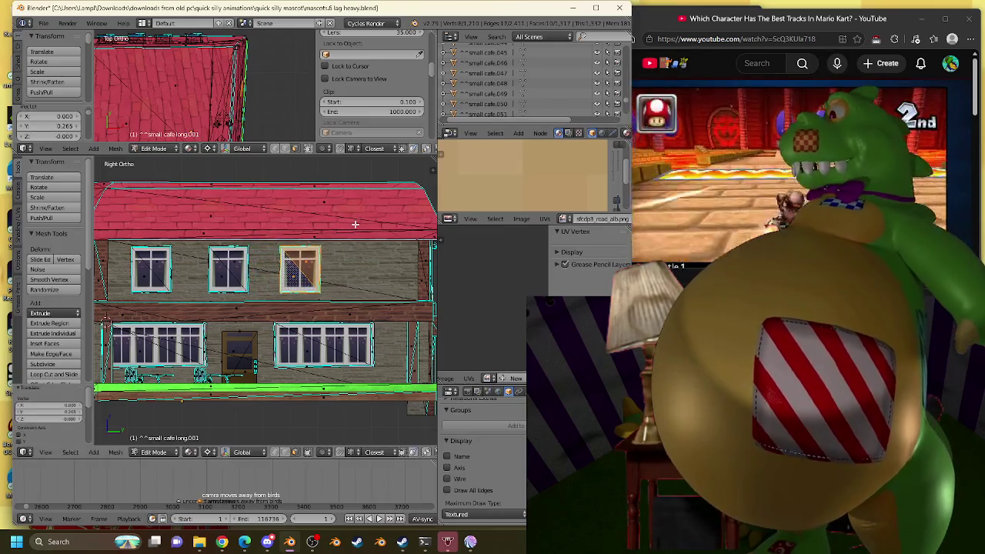
key(shift+d)
key(Escape)
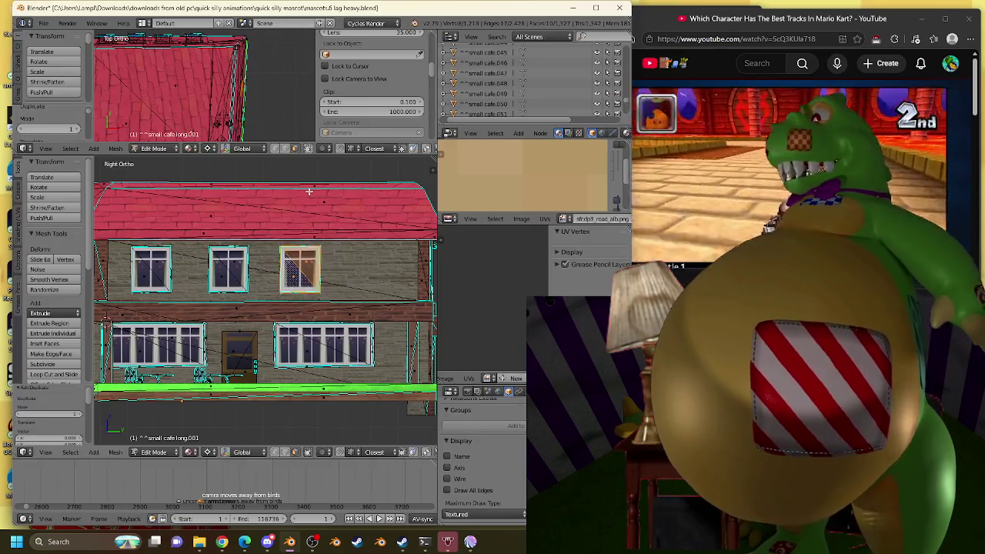
key(g)
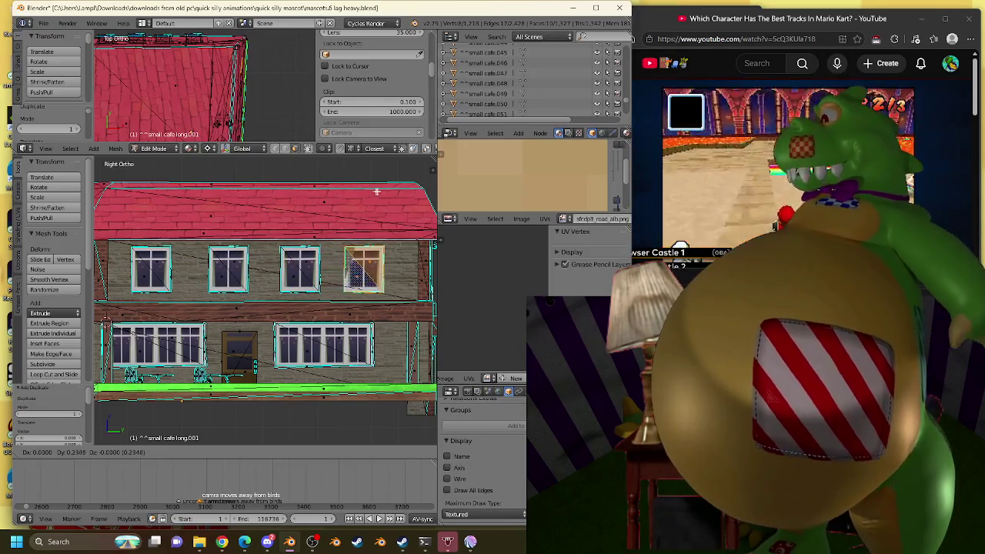
click(377, 191)
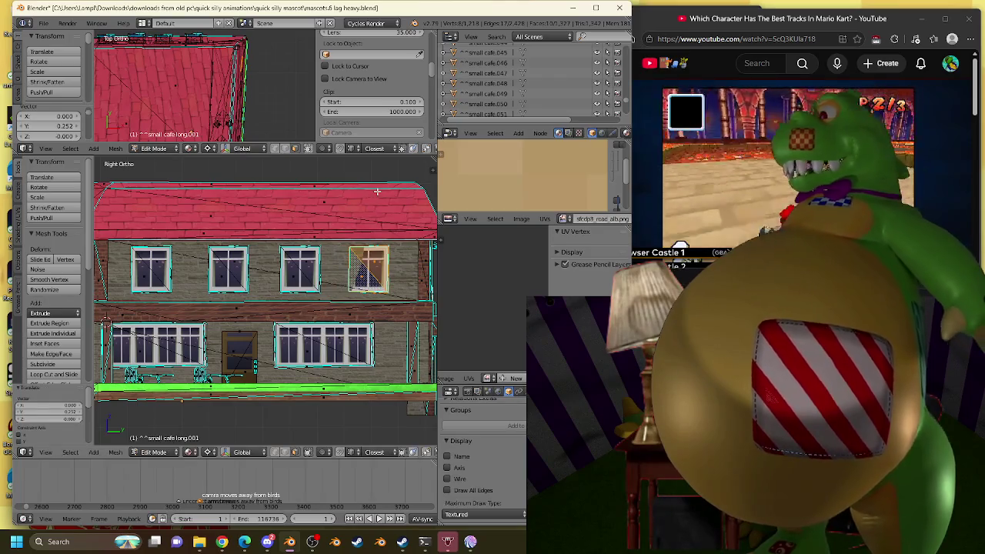
scroll(308, 282, up, 2)
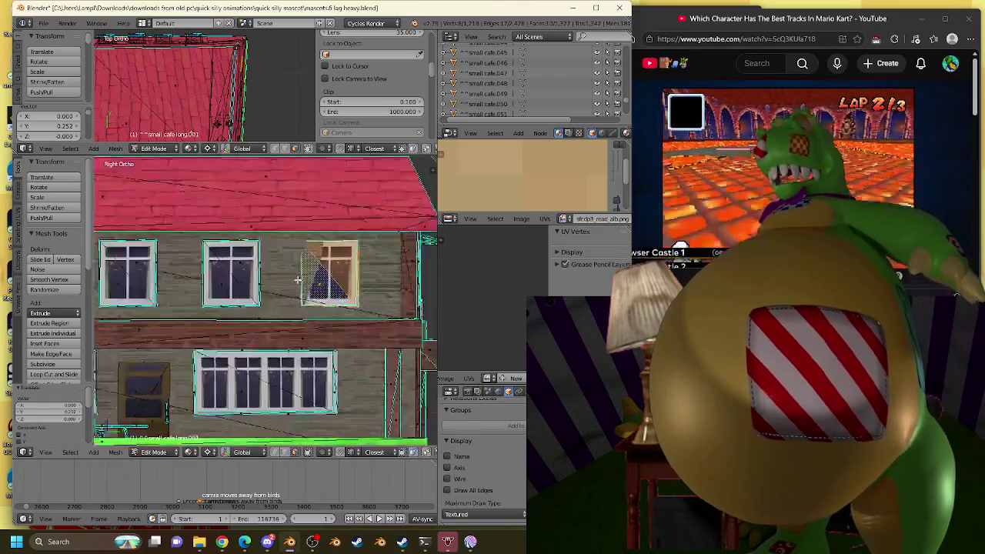
Snap the 3D cursor to the window corner and frame the whole window in top view.
scroll(277, 281, up, 3)
scroll(354, 301, up, 2)
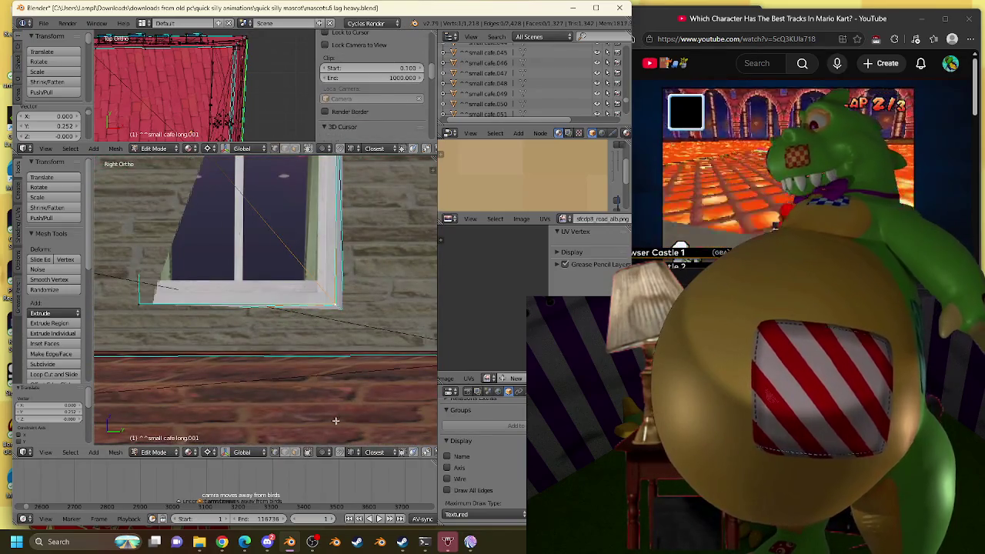
key(shift+s)
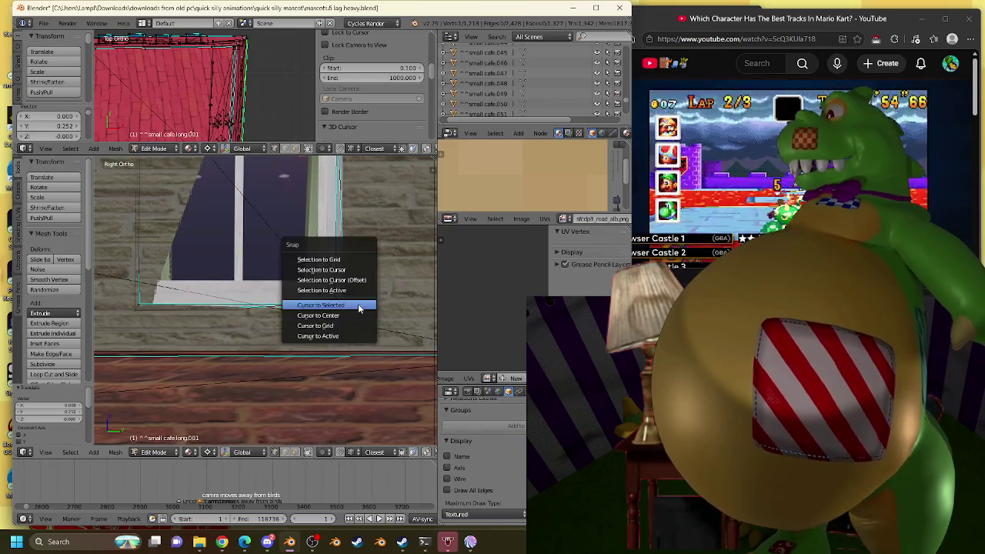
click(358, 308)
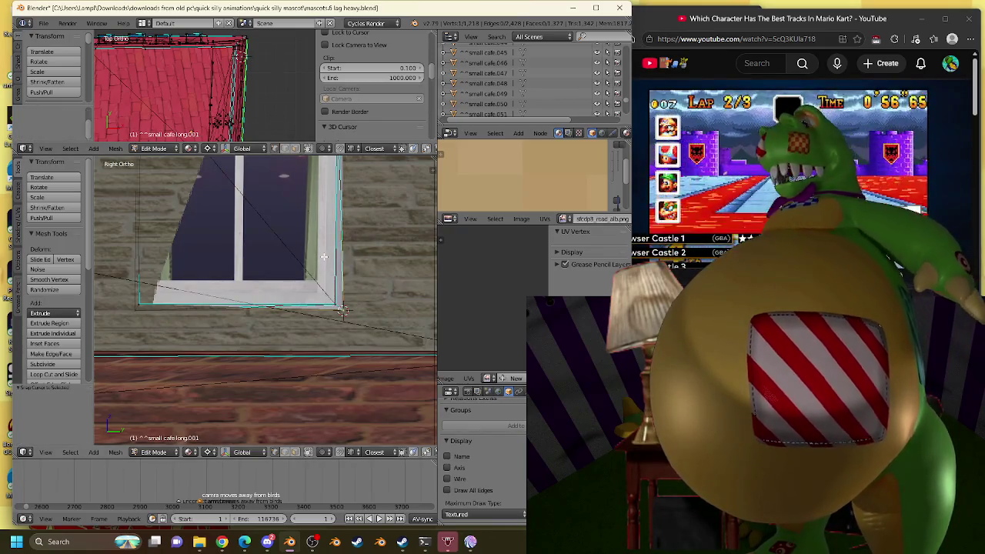
key(ctrl+l)
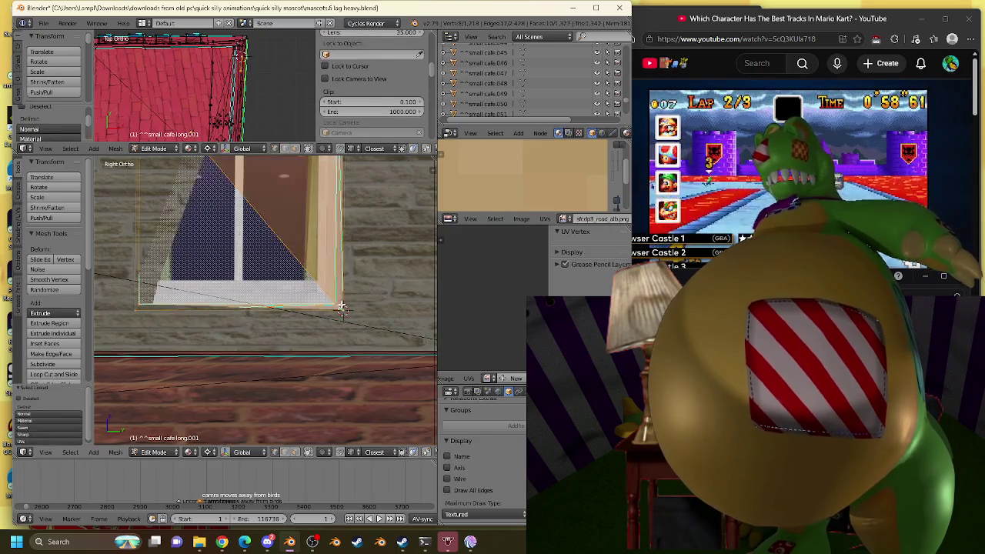
key(KP_Decimal)
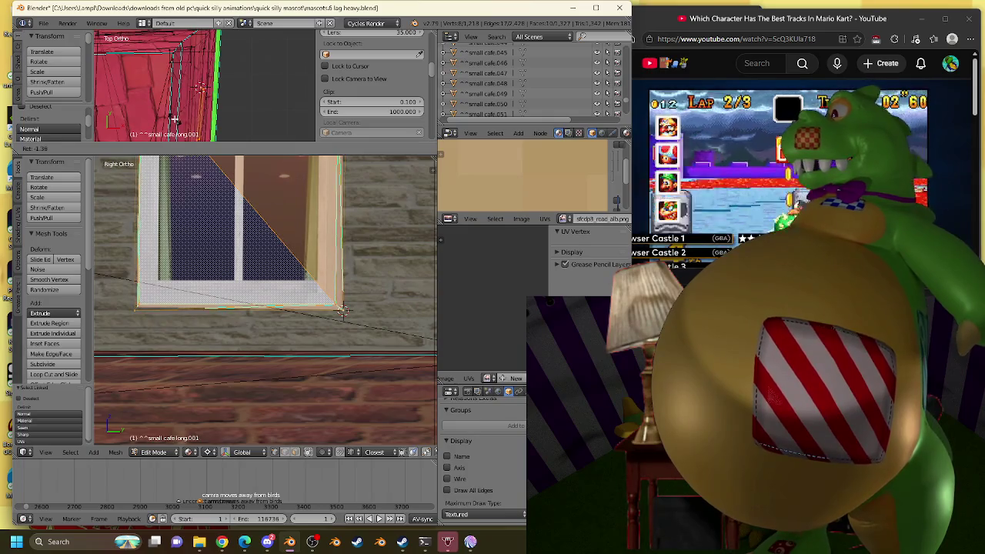
Rotate the tan-framed window slightly in the top view.
click(175, 119)
scroll(200, 265, down, 3)
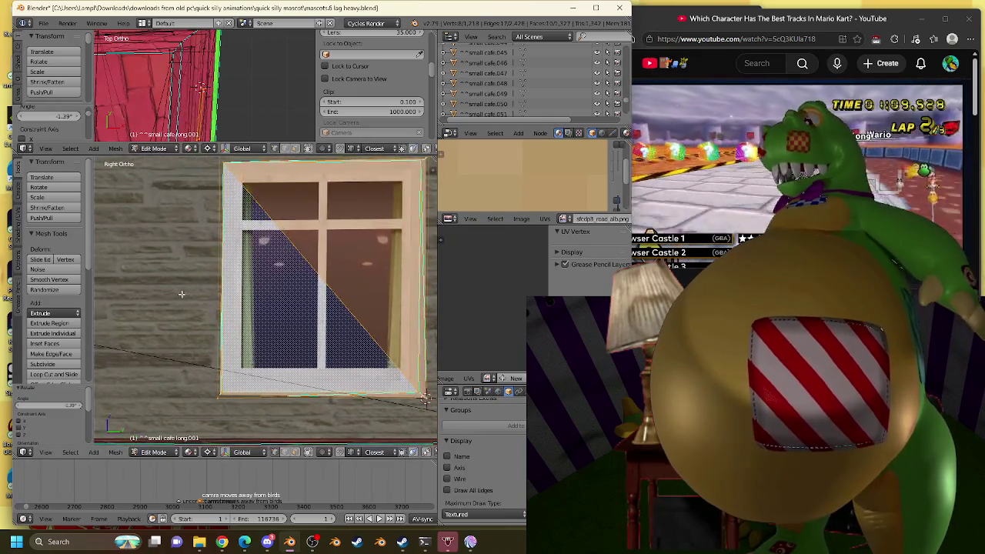
scroll(200, 265, down, 2)
scroll(200, 265, up, 1)
key(r)
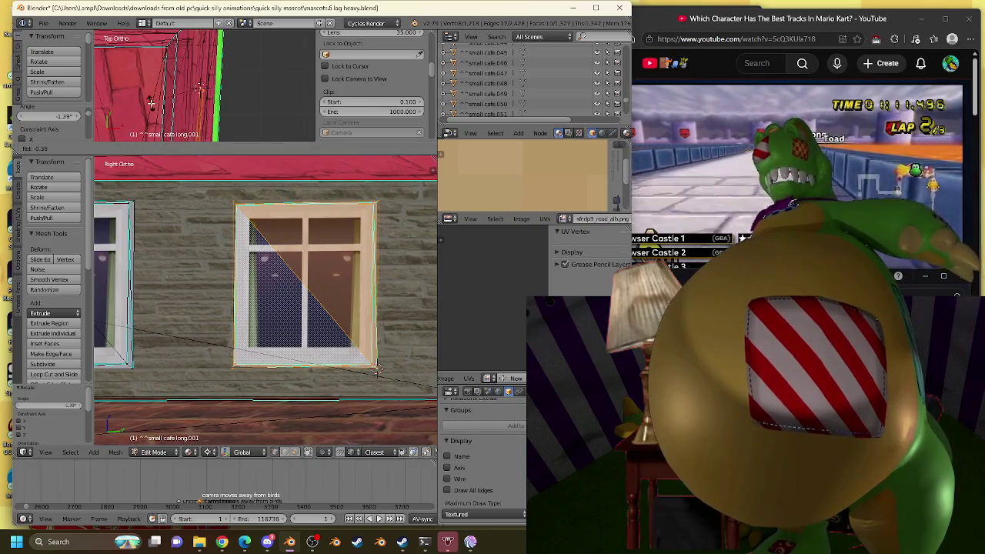
click(152, 102)
middle_drag(184, 274, 192, 293)
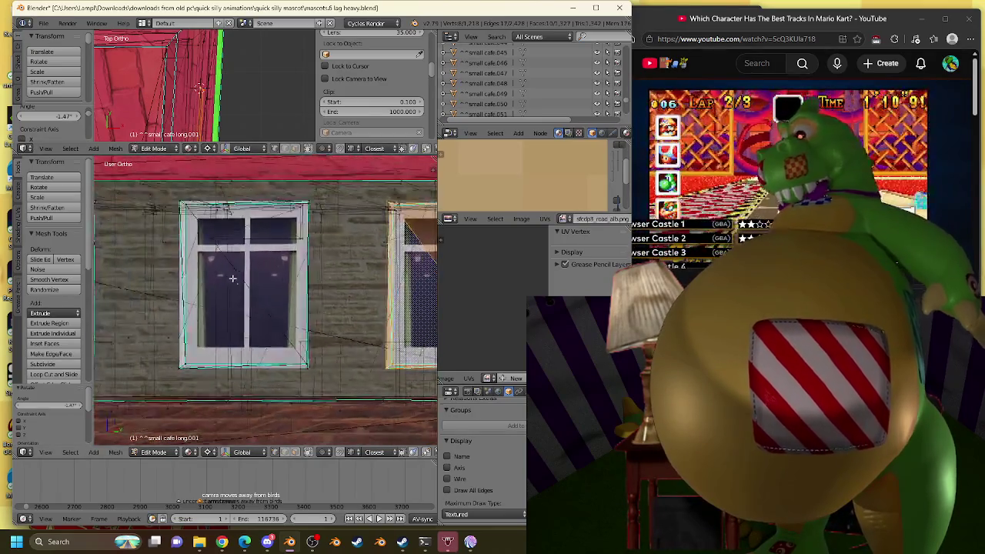
scroll(192, 293, up, 5)
scroll(162, 397, down, 5)
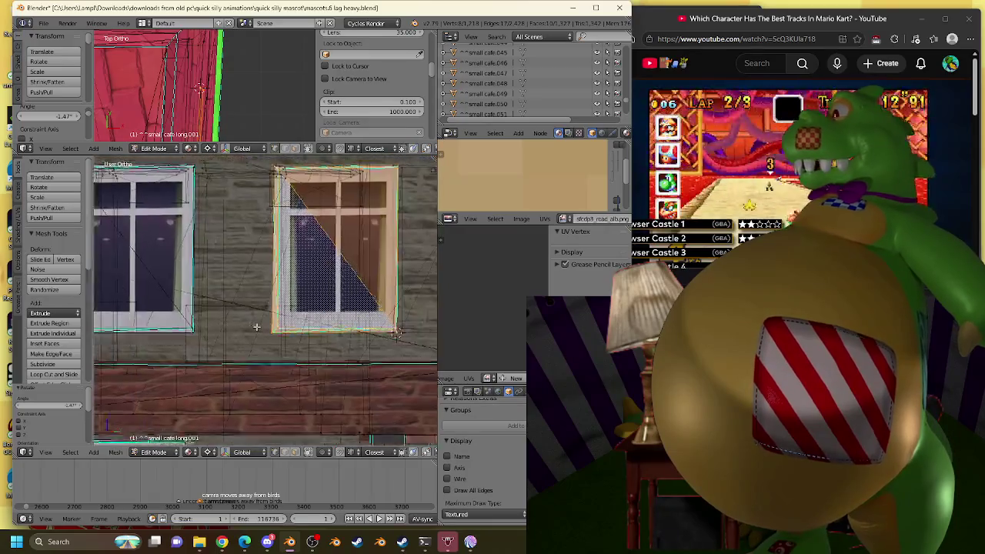
shift+middle_drag(189, 250, 250, 265)
scroll(203, 232, down, 2)
scroll(204, 233, up, 2)
Select the whole left window and shift it into its new position.
right_click(284, 341)
key(l)
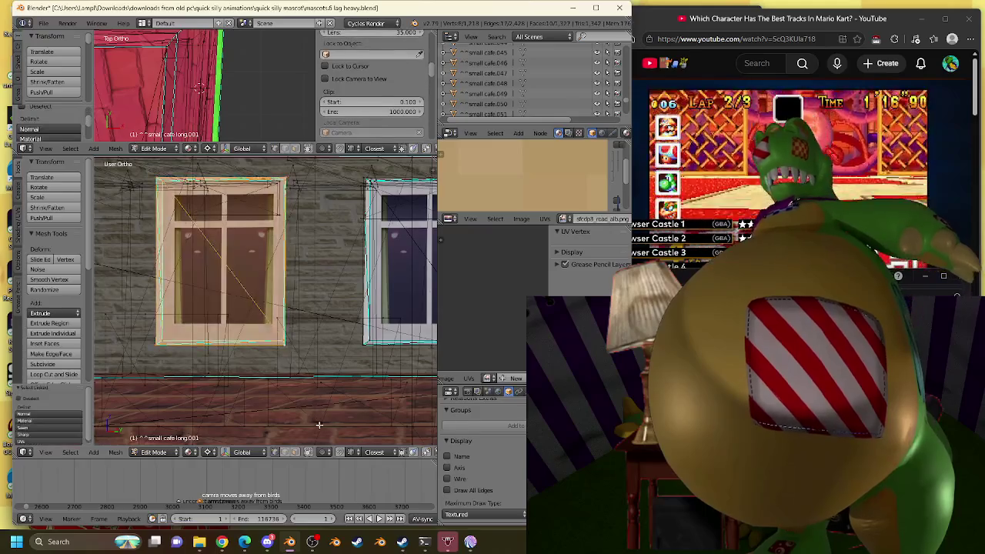
key(g)
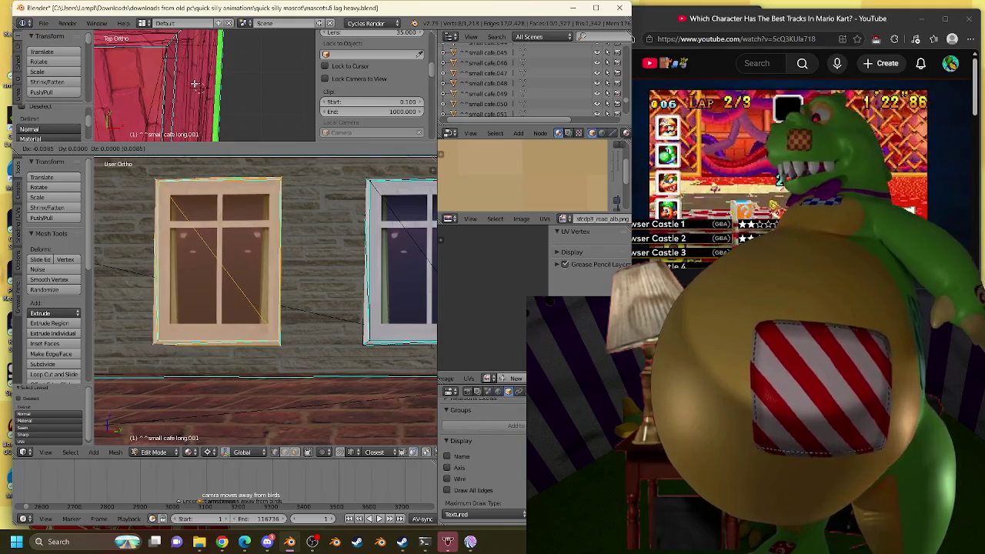
click(196, 85)
key(KP_Decimal)
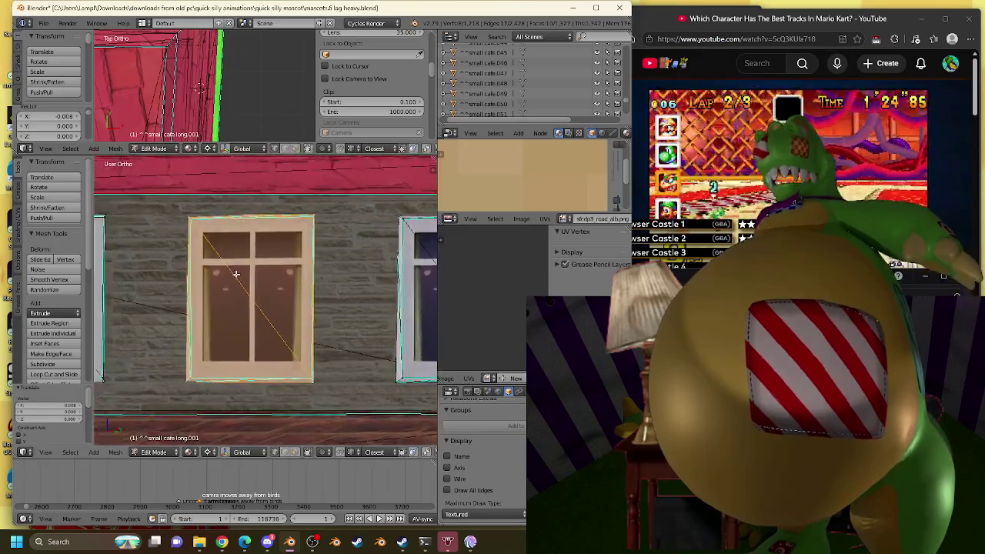
scroll(179, 189, up, 5)
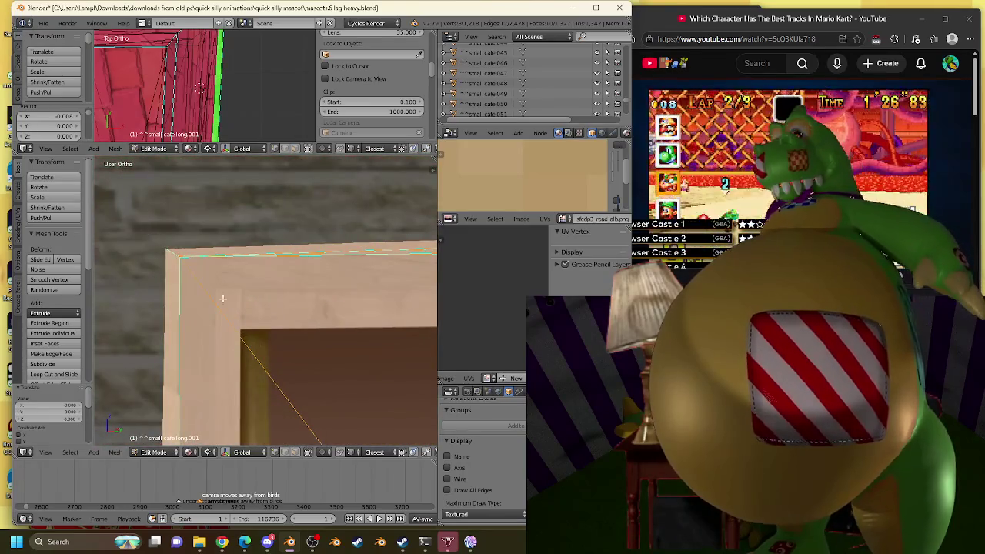
Snap the 3D cursor to the window corner and rotate the window -2.55° around it.
key(shift+s)
click(152, 234)
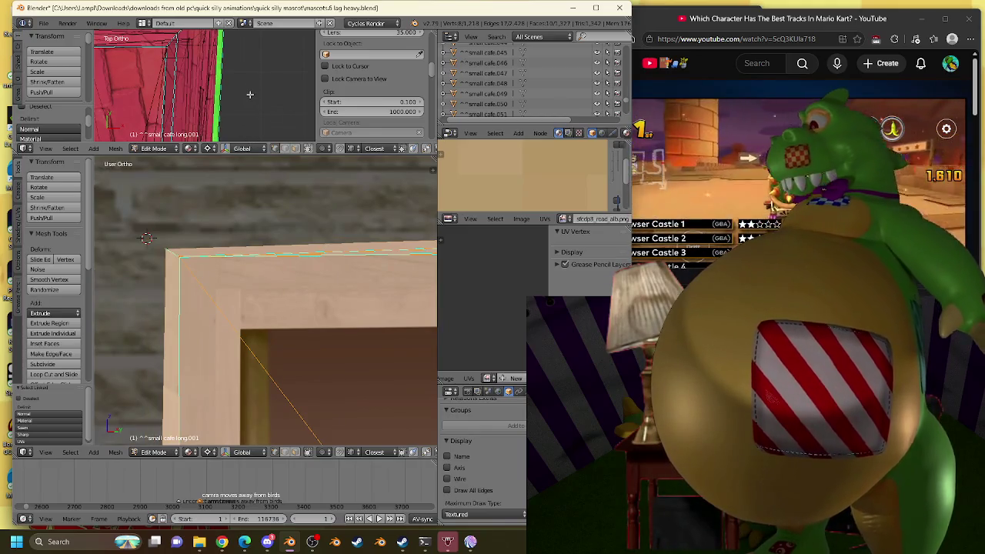
scroll(250, 93, up, 3)
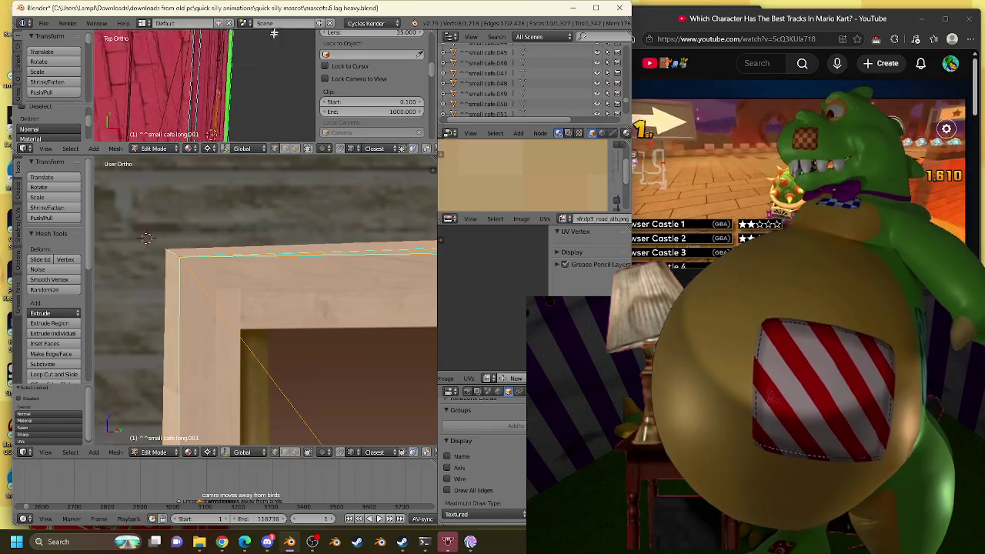
scroll(100, 169, down, 2)
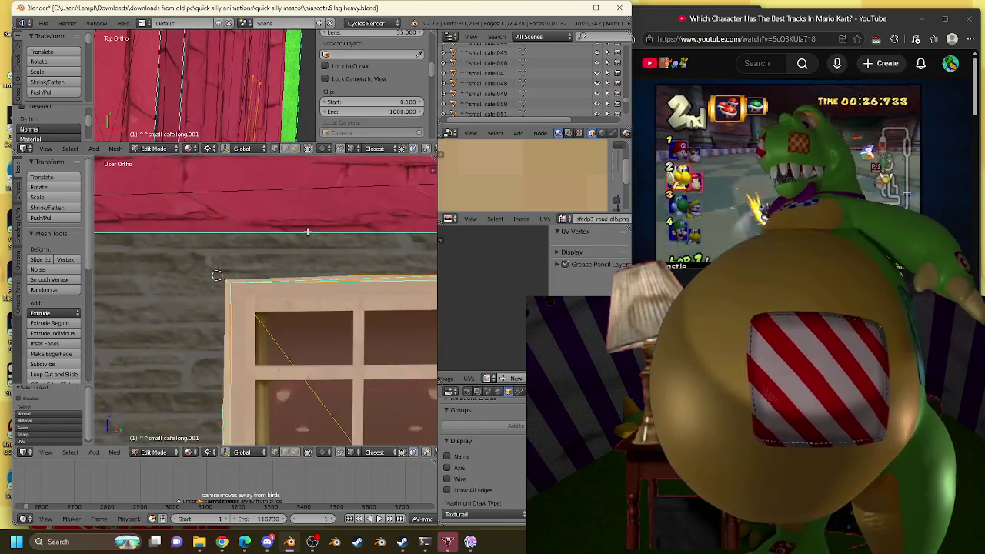
scroll(100, 169, down, 2)
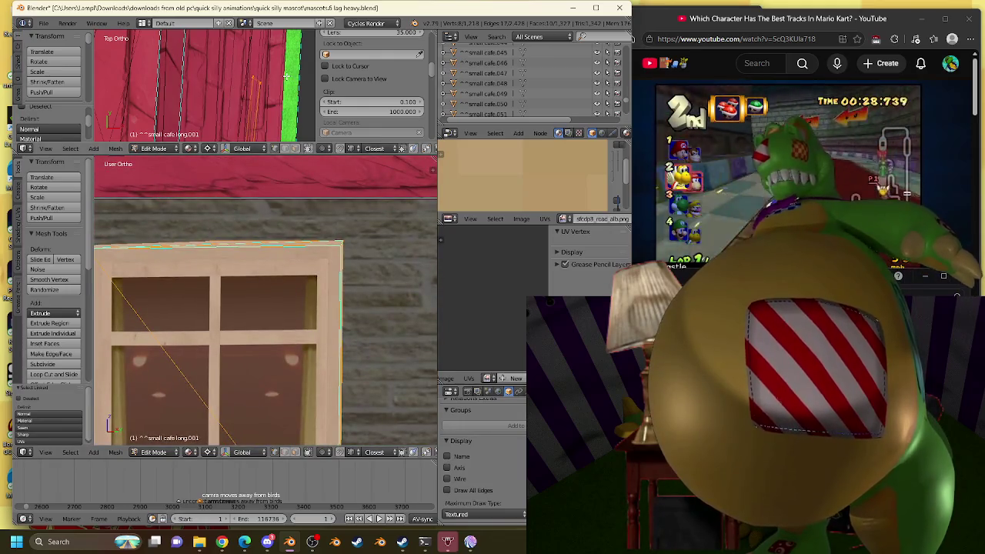
key(r)
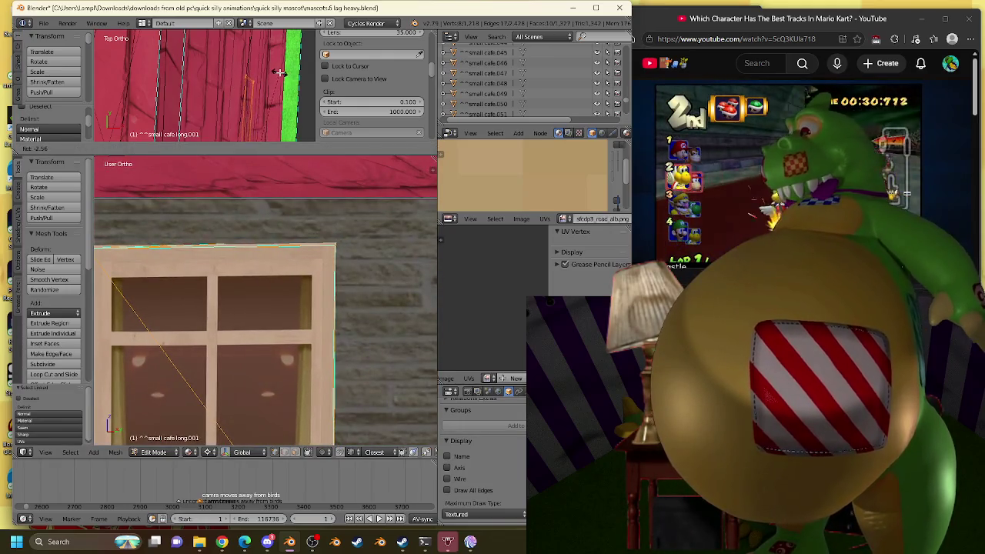
click(279, 72)
Select the whole window mesh and move it into place.
scroll(356, 327, down, 3)
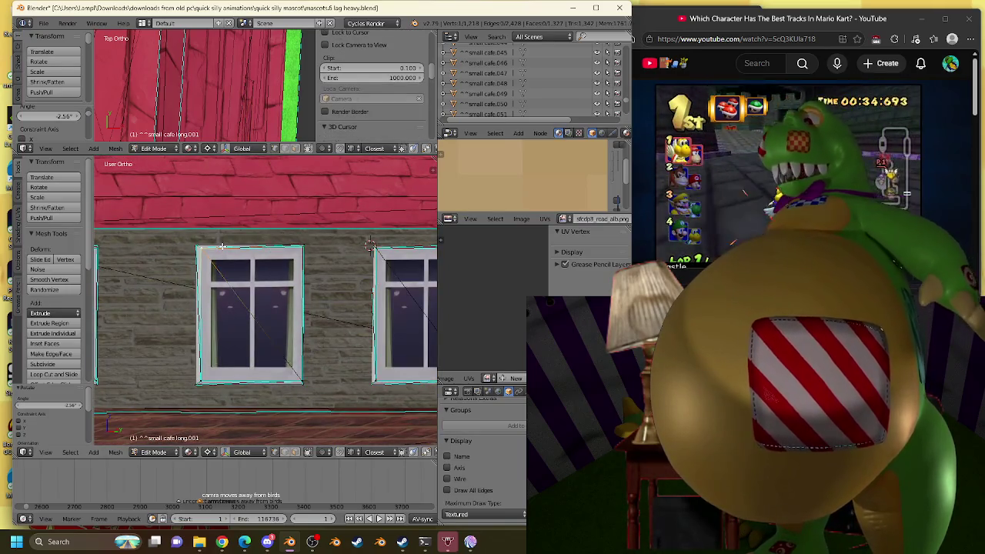
key(l)
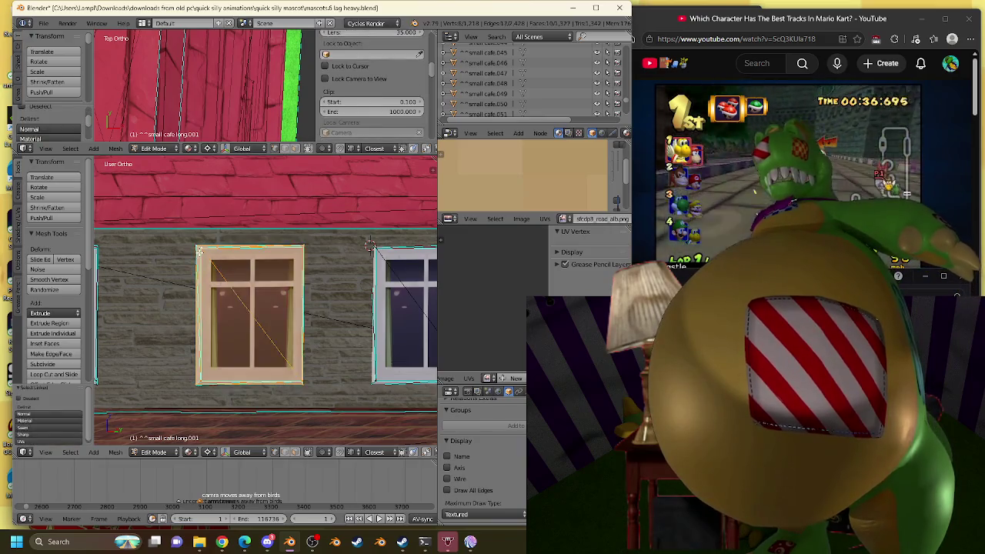
key(g)
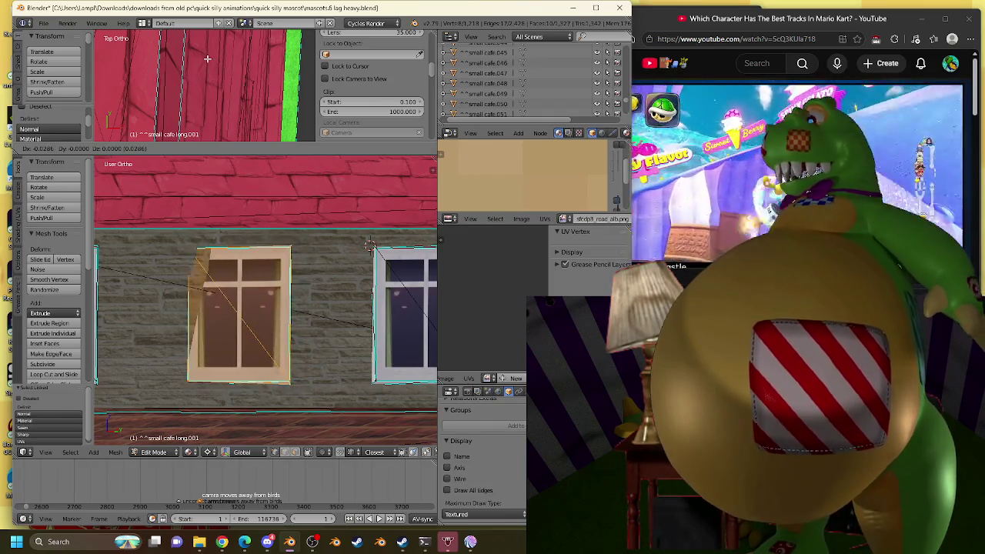
click(212, 59)
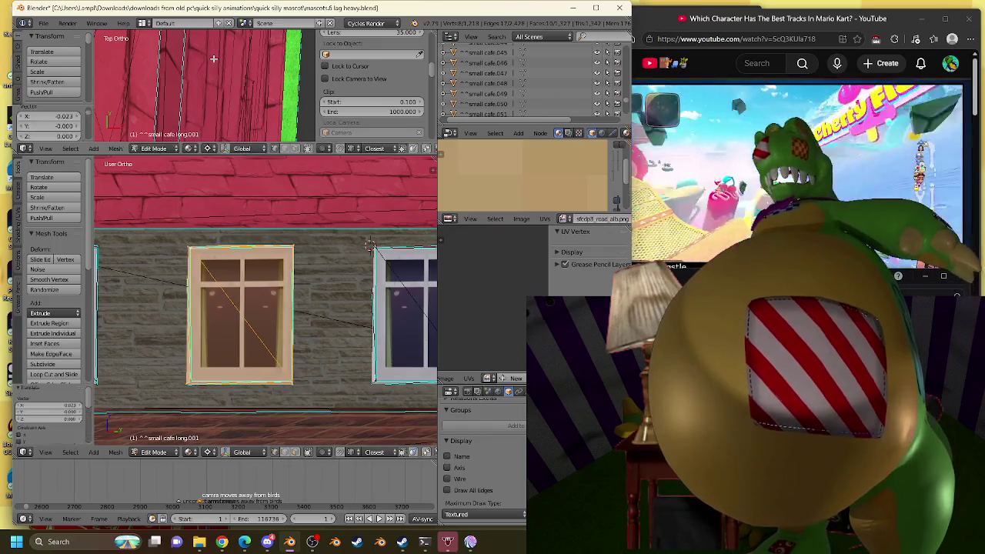
scroll(310, 332, up, 2)
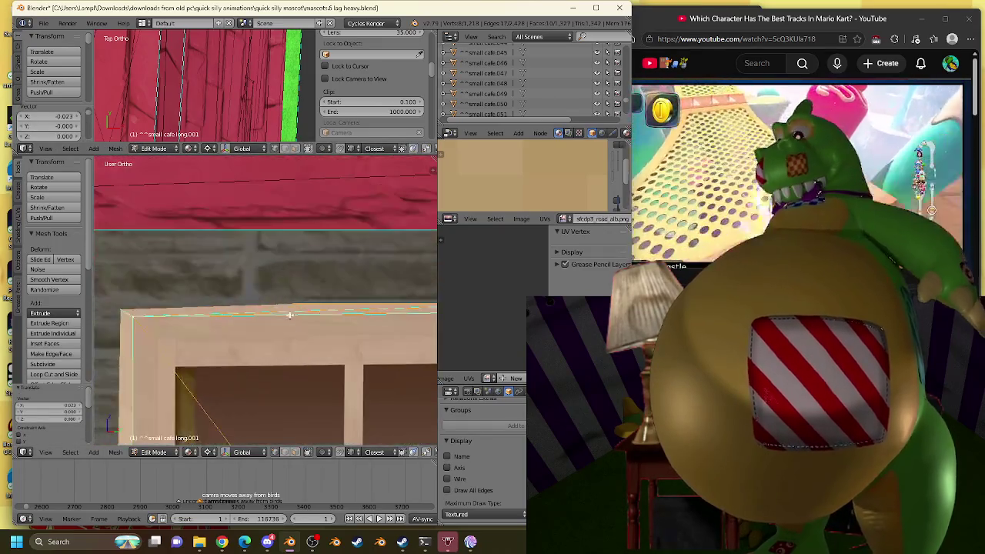
scroll(309, 332, up, 4)
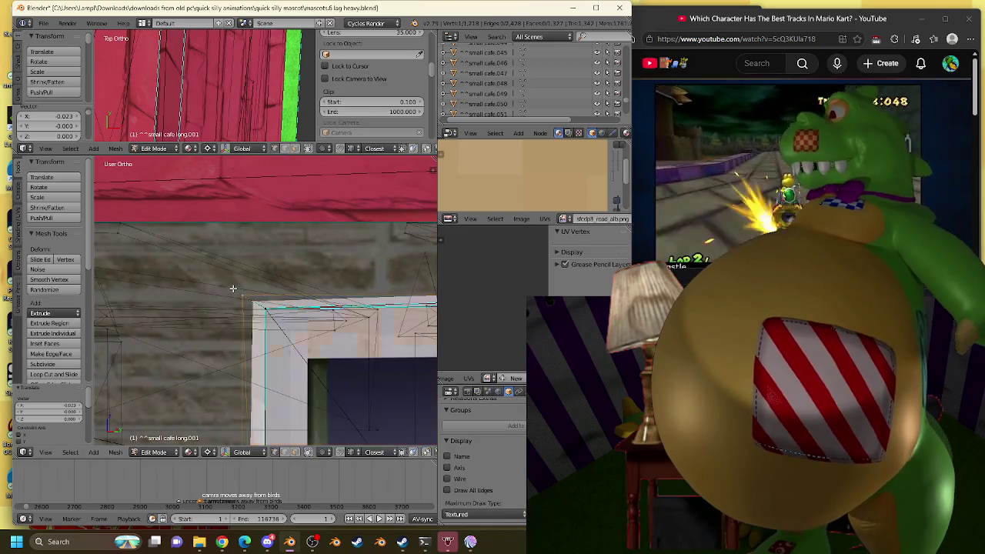
Re-snap the cursor to the corner, turn off X-ray, and set the window rotation to -2.28°.
key(shift+s)
click(255, 260)
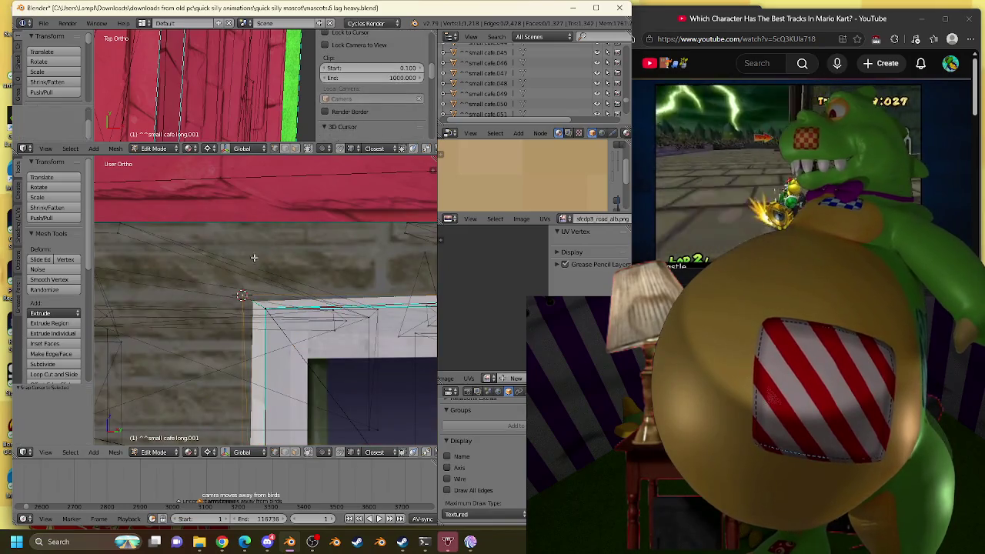
click(308, 452)
key(l)
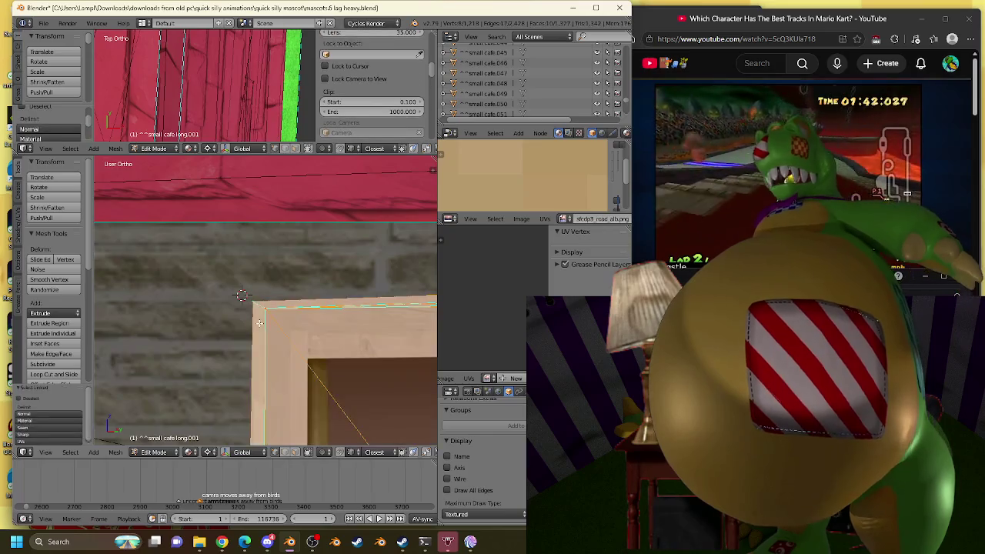
scroll(231, 308, down, 3)
scroll(212, 295, up, 3)
scroll(212, 296, up, 1)
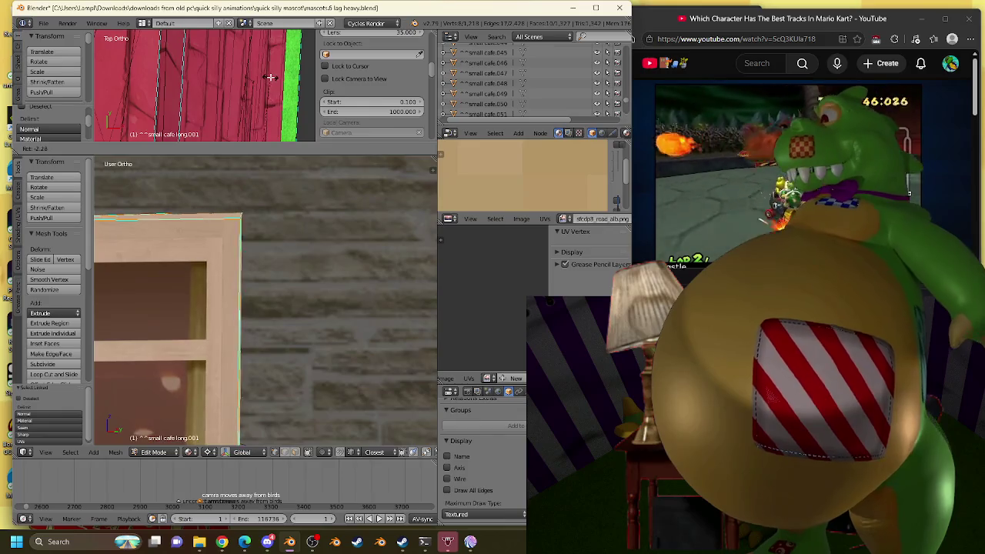
click(271, 78)
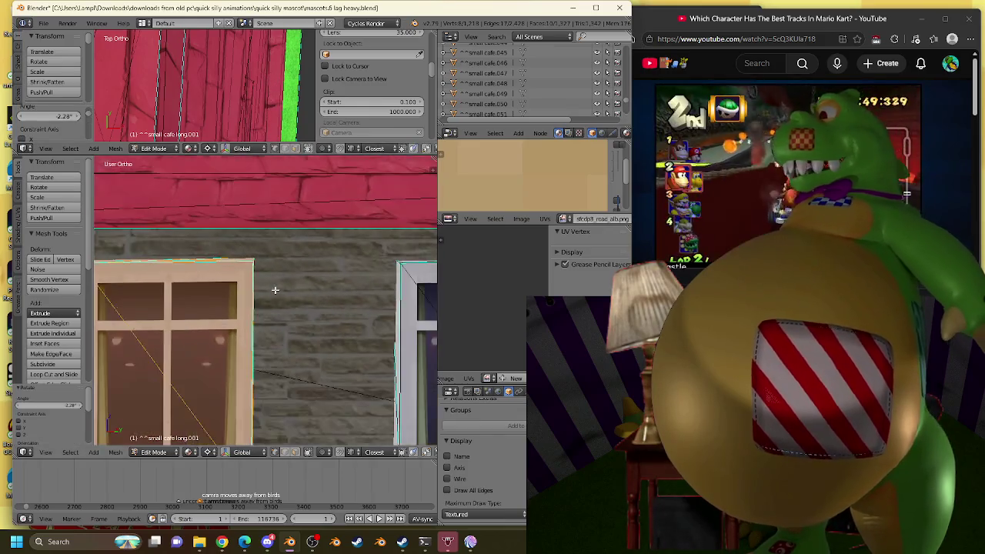
key(KP_Decimal)
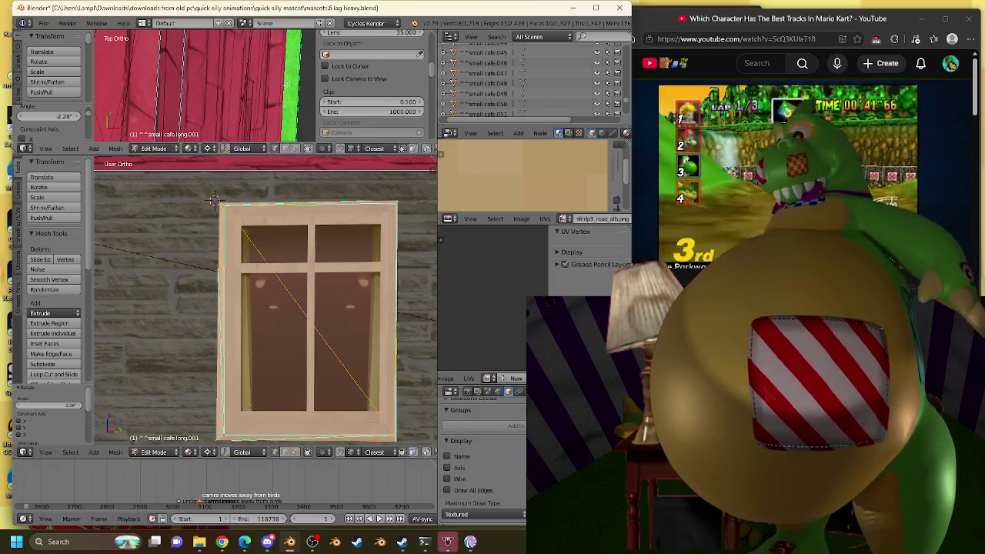
Select the whole left window frame and nudge it to a new position.
scroll(248, 272, down, 5)
scroll(248, 271, up, 1)
scroll(249, 272, up, 4)
mouse_move(317, 271)
shift+middle_down()
mouse_move(248, 272)
mouse_move(374, 282)
mouse_move(264, 265)
mouse_move(330, 253)
shift+middle_up()
scroll(333, 283, down, 4)
scroll(334, 282, down, 3)
scroll(310, 274, up, 5)
scroll(310, 273, up, 3)
scroll(268, 264, up, 2)
mouse_move(268, 264)
shift+middle_down()
mouse_move(371, 249)
mouse_move(203, 200)
shift+middle_up()
scroll(371, 248, down, 3)
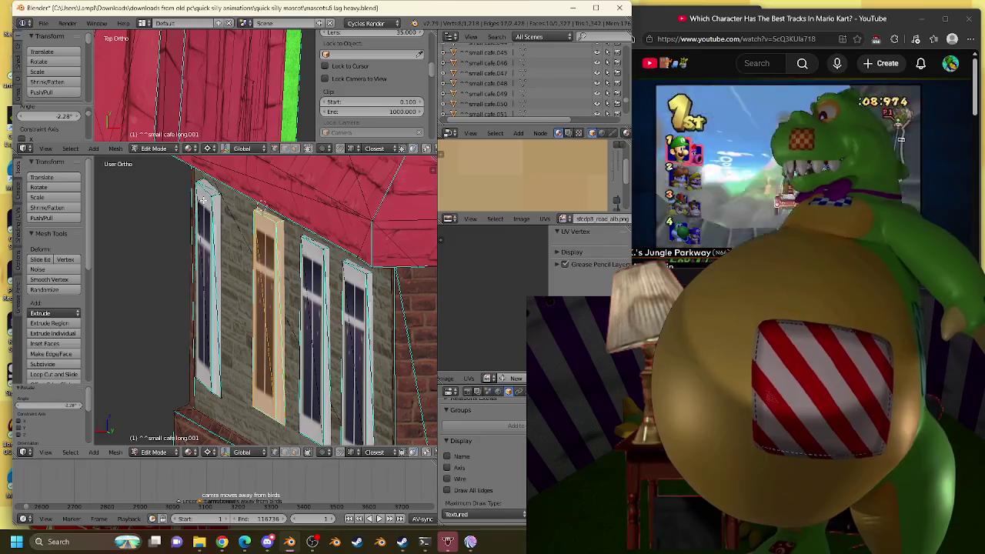
key(a)
key(l)
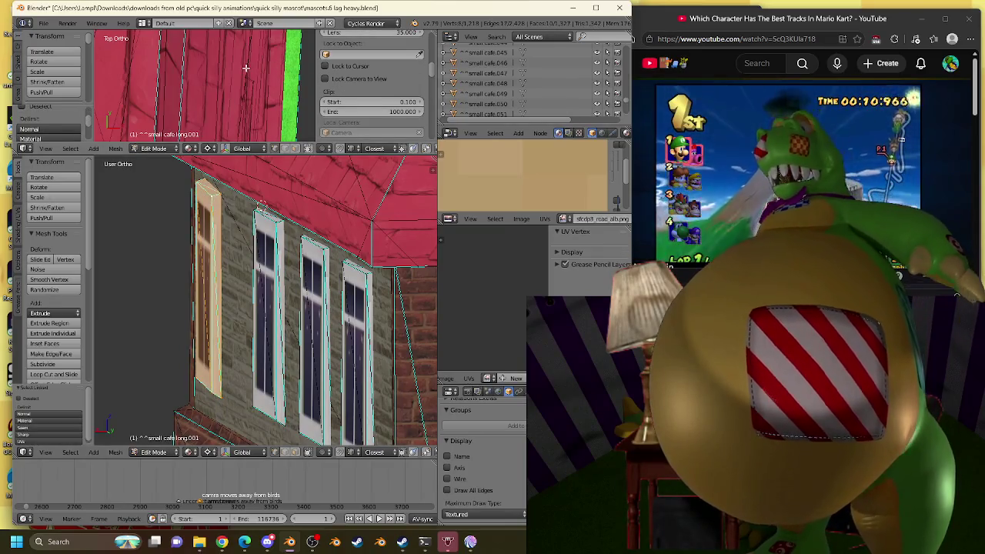
key(g)
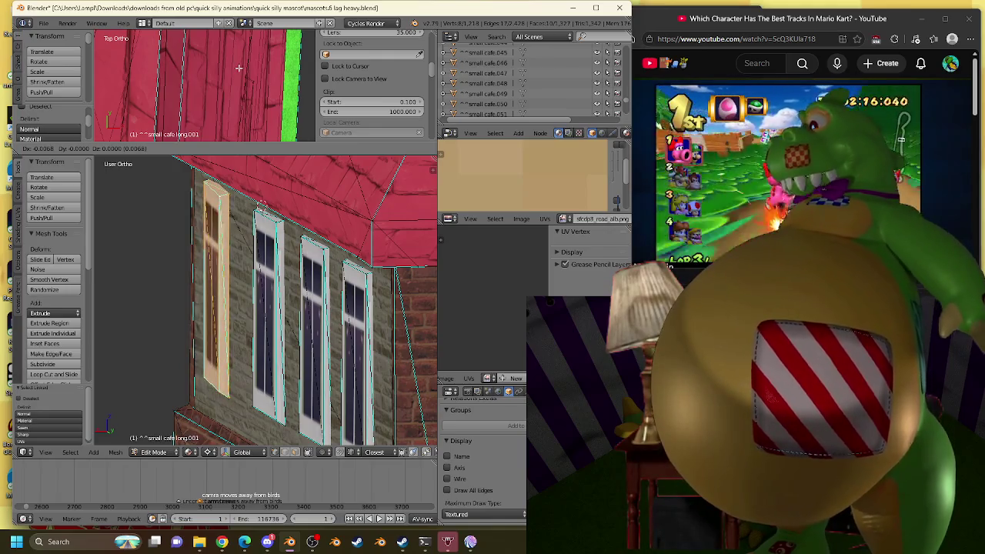
click(238, 67)
Snap the 3D cursor to the window frame's corner and reselect the whole window.
key(KP_Decimal)
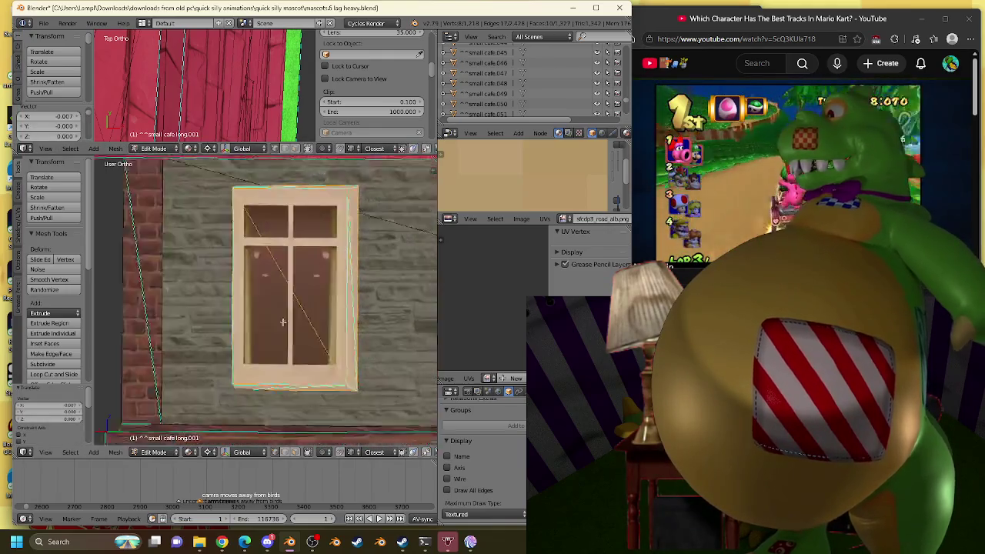
middle_drag(282, 321, 164, 398)
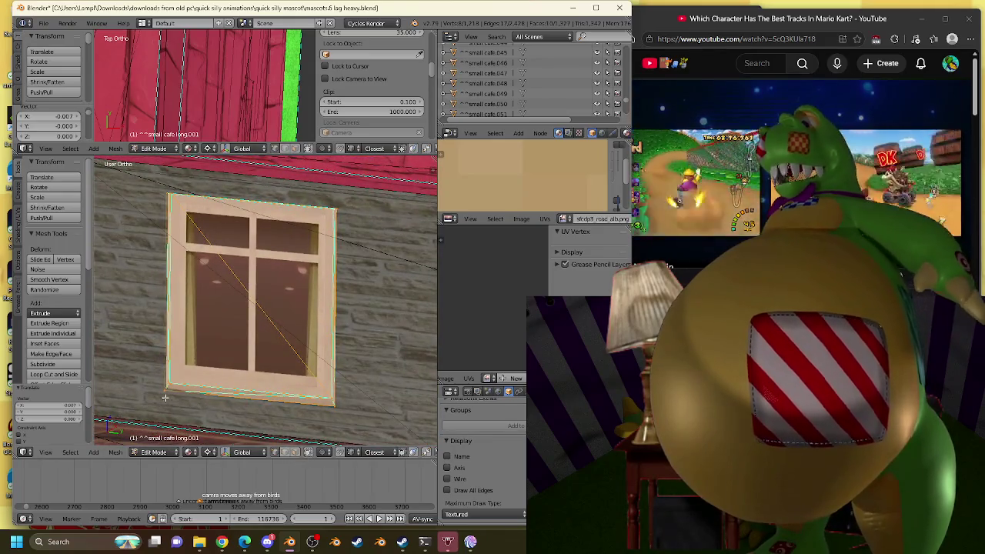
right_click(164, 397)
key(shift+s)
click(285, 327)
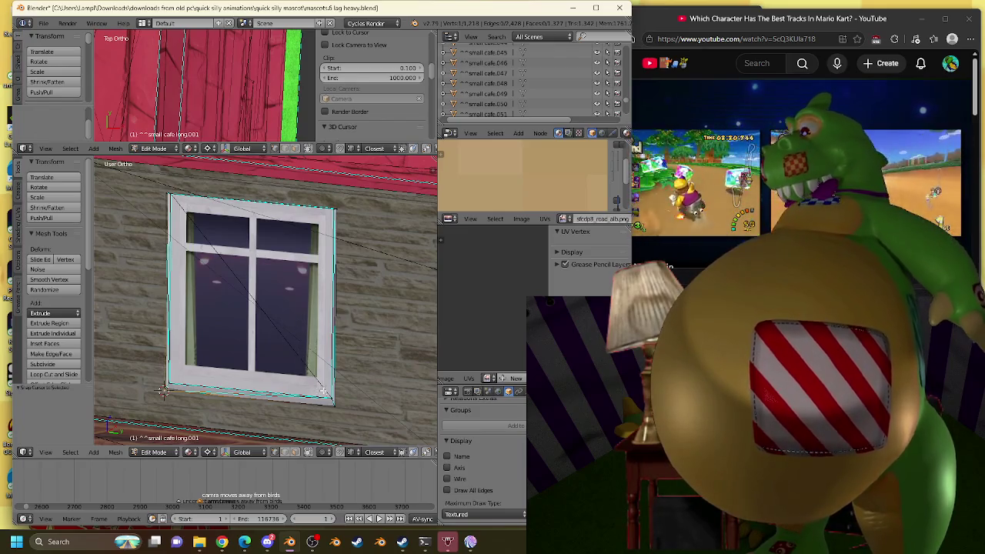
key(l)
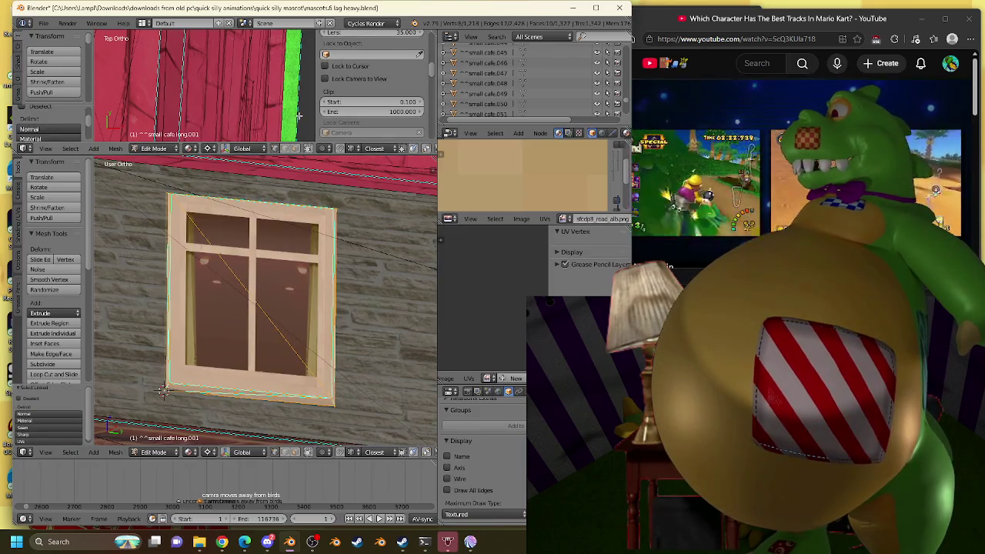
Rotate the window to align with the wall and return to Object Mode.
middle_drag(299, 177, 227, 286)
middle_drag(299, 288, 339, 277)
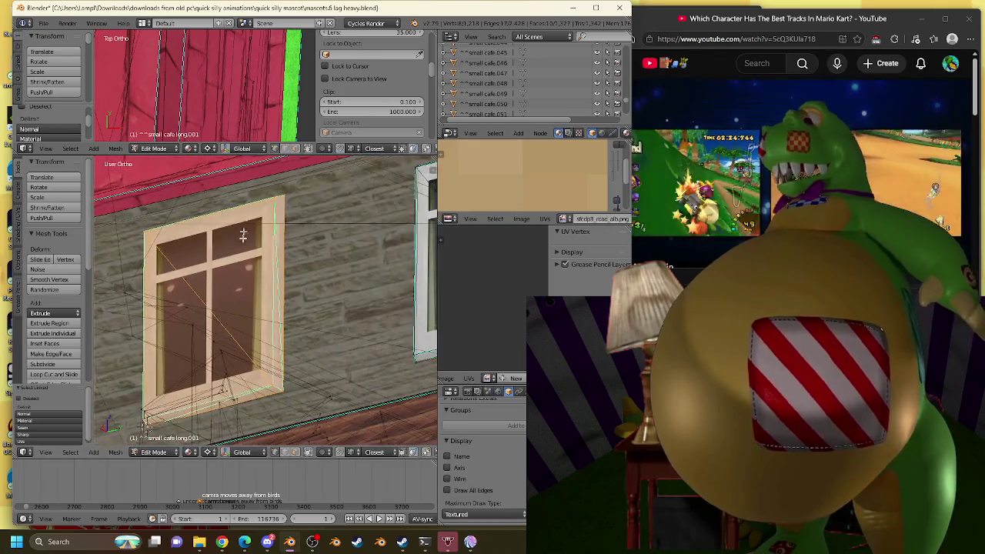
key(r)
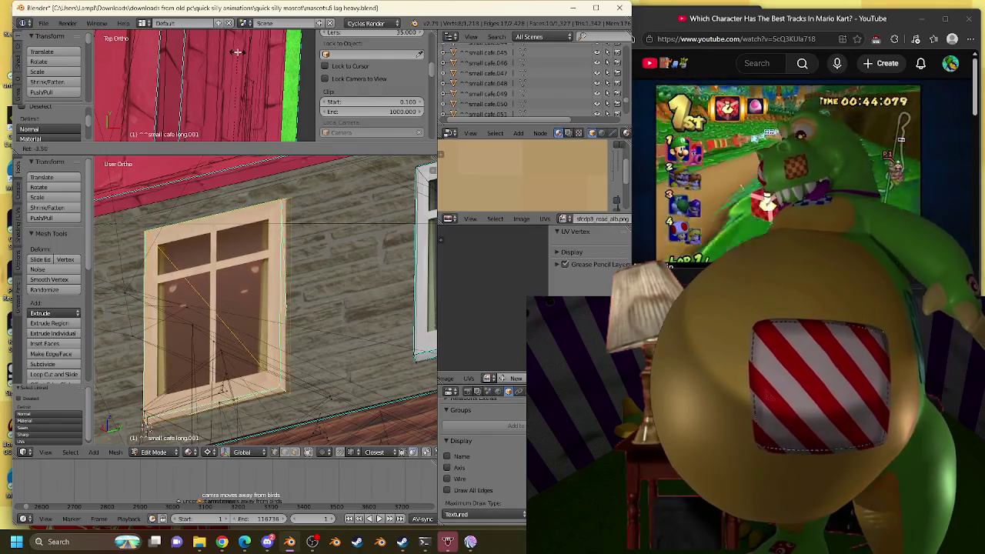
click(296, 310)
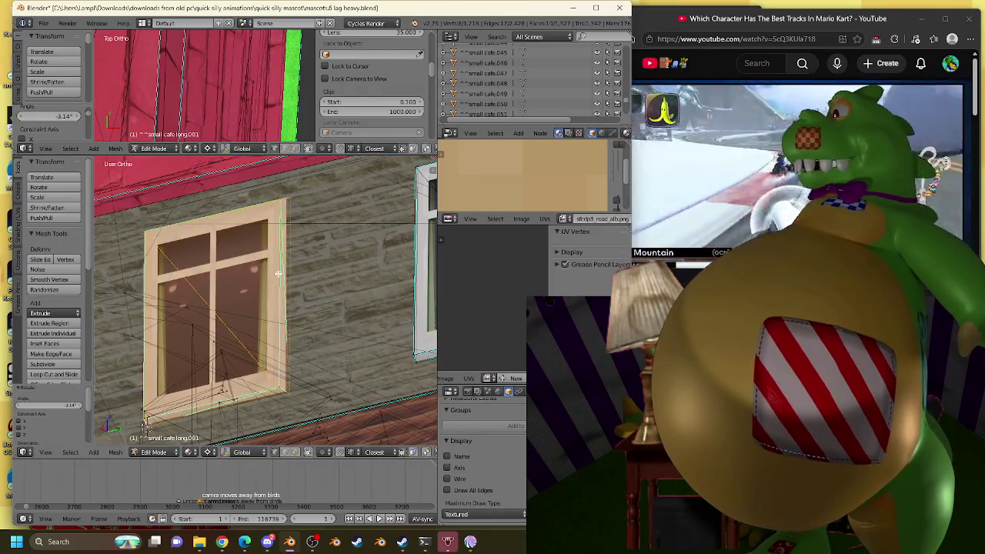
scroll(296, 311, down, 4)
key(Tab)
scroll(271, 314, down, 2)
mouse_move(271, 314)
middle_down()
mouse_move(268, 340)
mouse_move(174, 341)
mouse_move(326, 385)
middle_up()
scroll(326, 385, up, 4)
scroll(326, 385, up, 3)
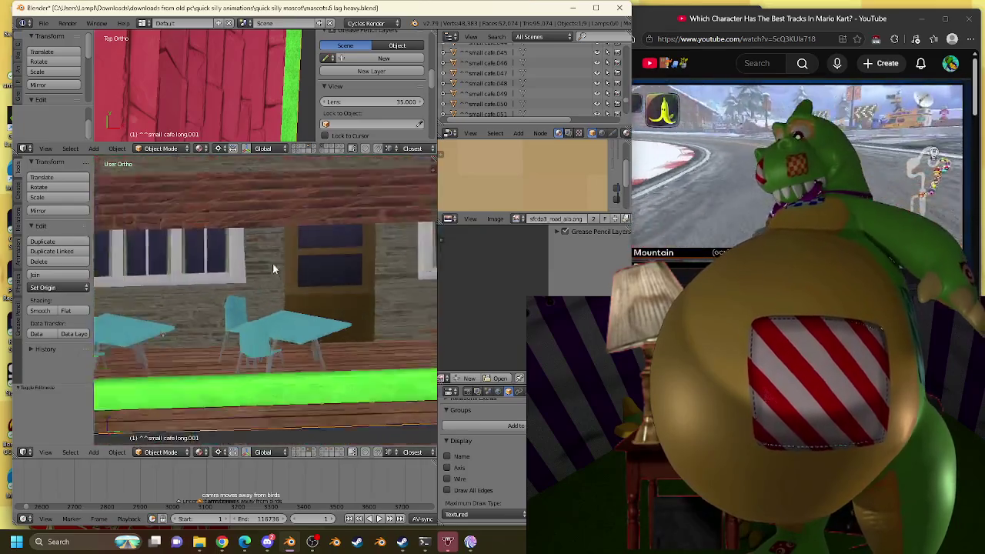
In Edit Mode, select the linked table and all chair parts.
scroll(326, 381, up, 3)
key(Tab)
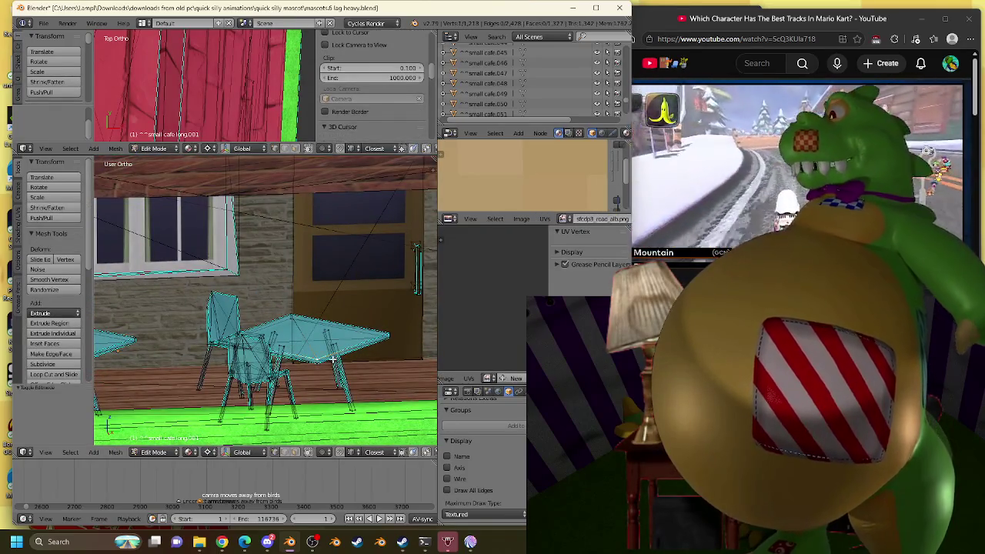
key(l)
key(l)
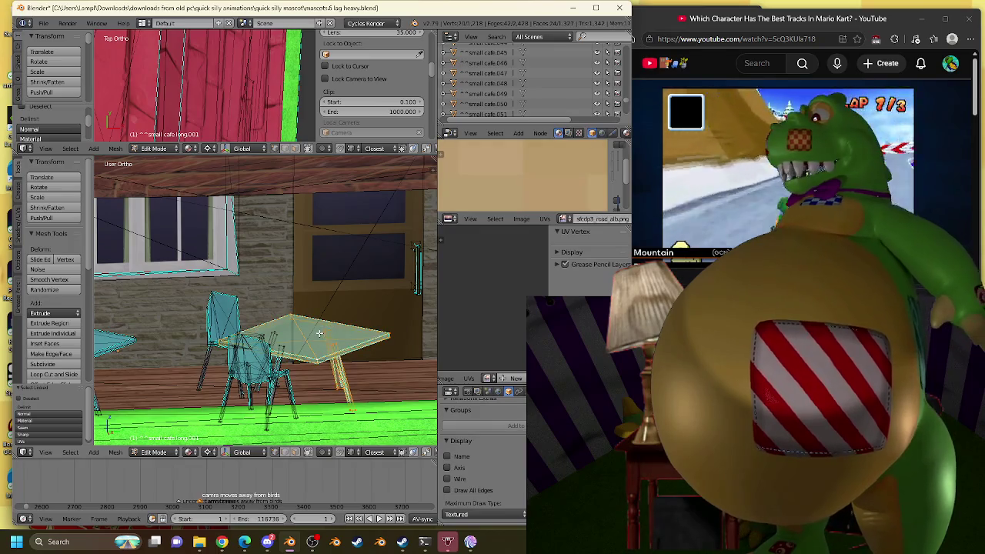
key(l)
key(l)
key(l)
key(l)
key(l)
key(l)
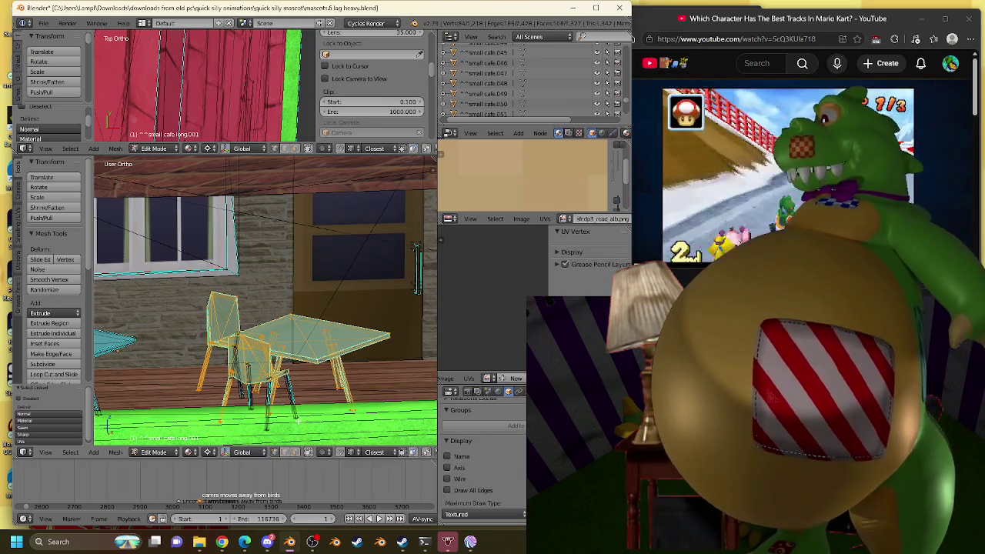
key(l)
key(l)
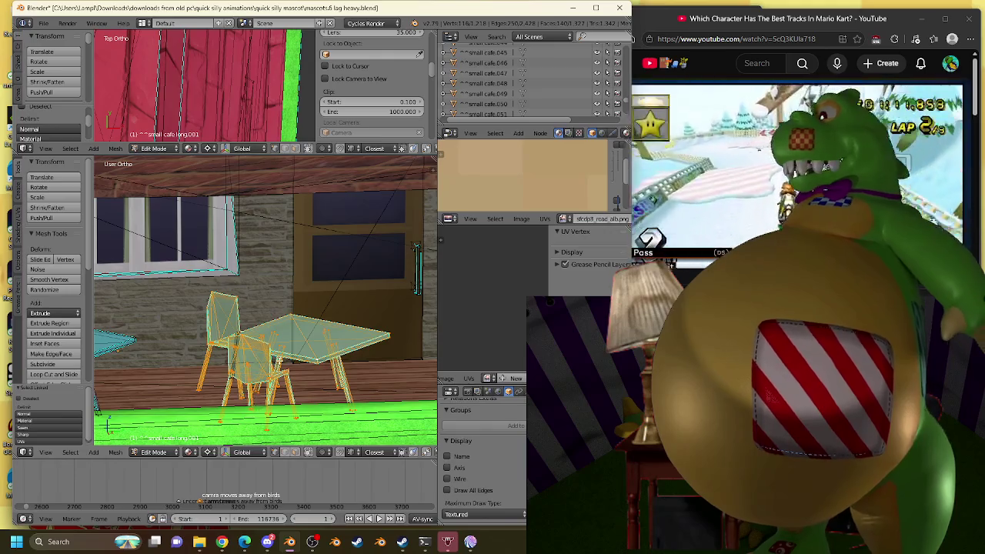
middle_drag(248, 396, 246, 365)
scroll(376, 313, down, 4)
mouse_move(376, 314)
middle_down()
mouse_move(288, 329)
mouse_move(248, 248)
mouse_move(285, 346)
middle_up()
scroll(247, 249, up, 3)
scroll(248, 249, up, 2)
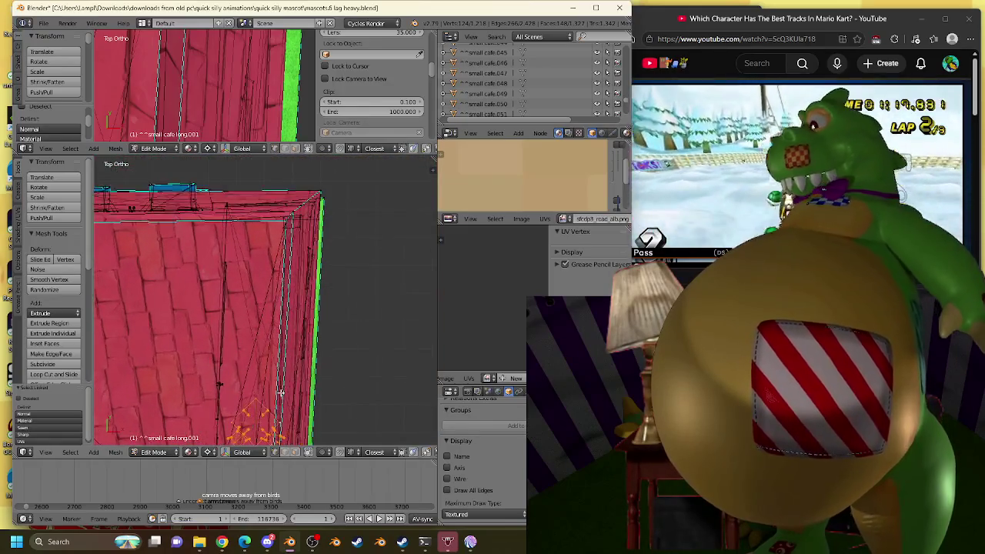
scroll(285, 346, up, 2)
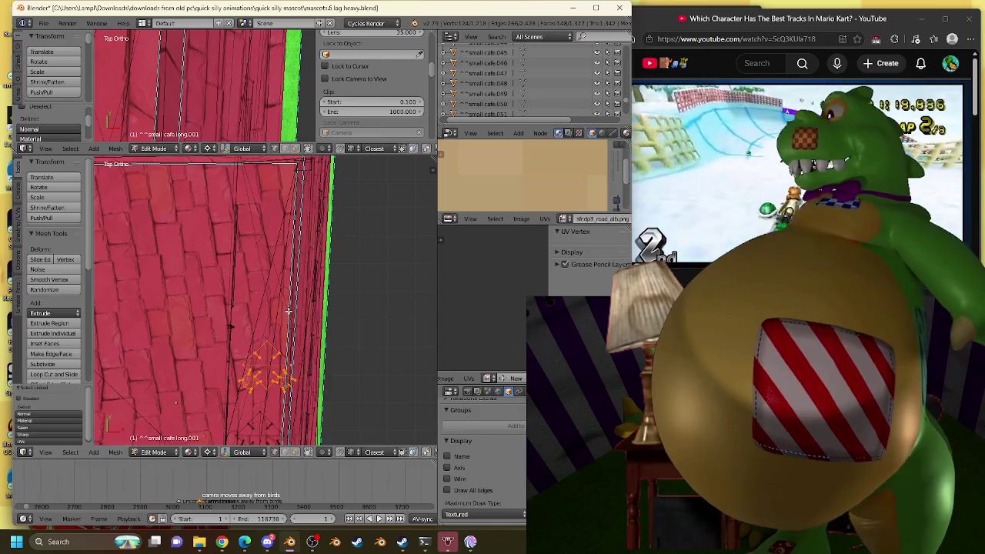
Duplicate the table-and-chair set twice, placing the copies further along the porch.
key(g)
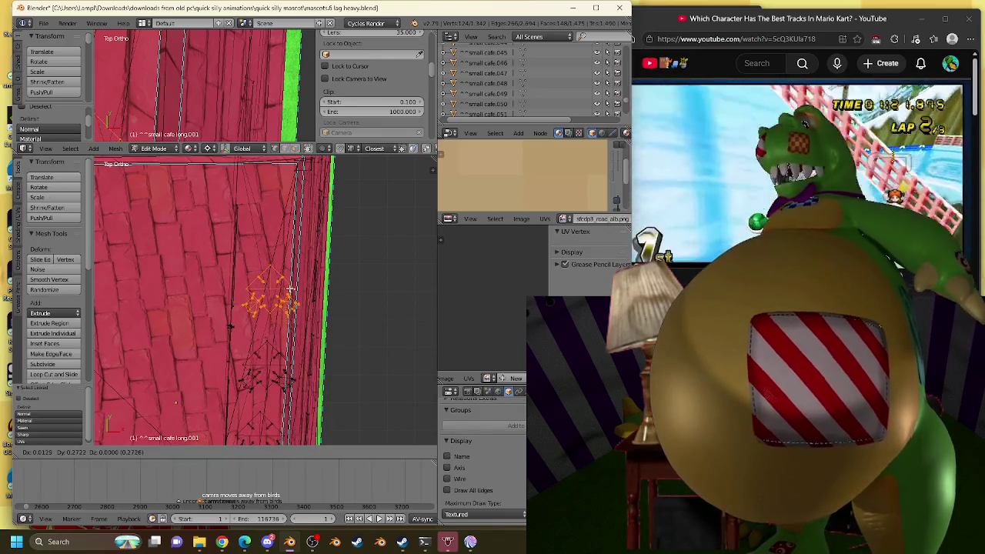
click(308, 314)
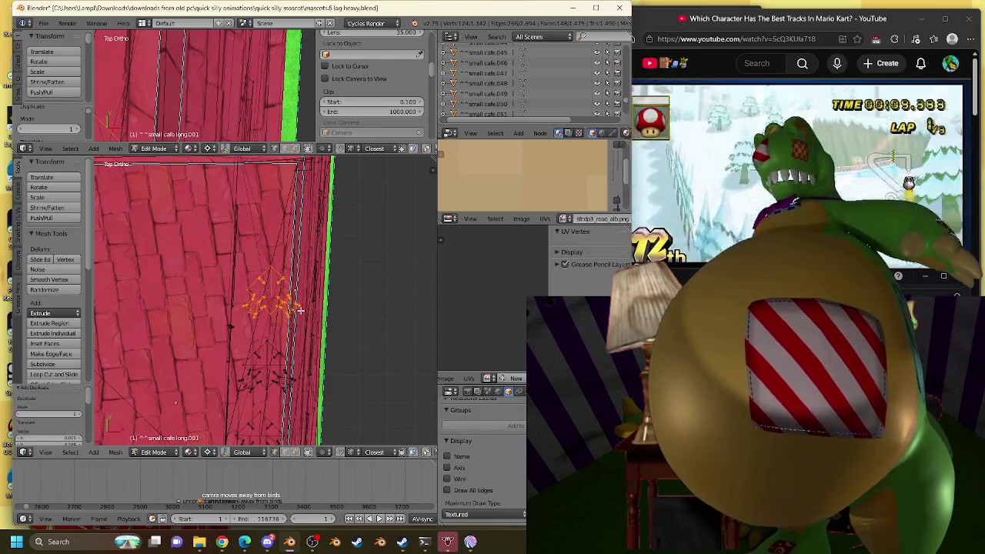
key(shift+d)
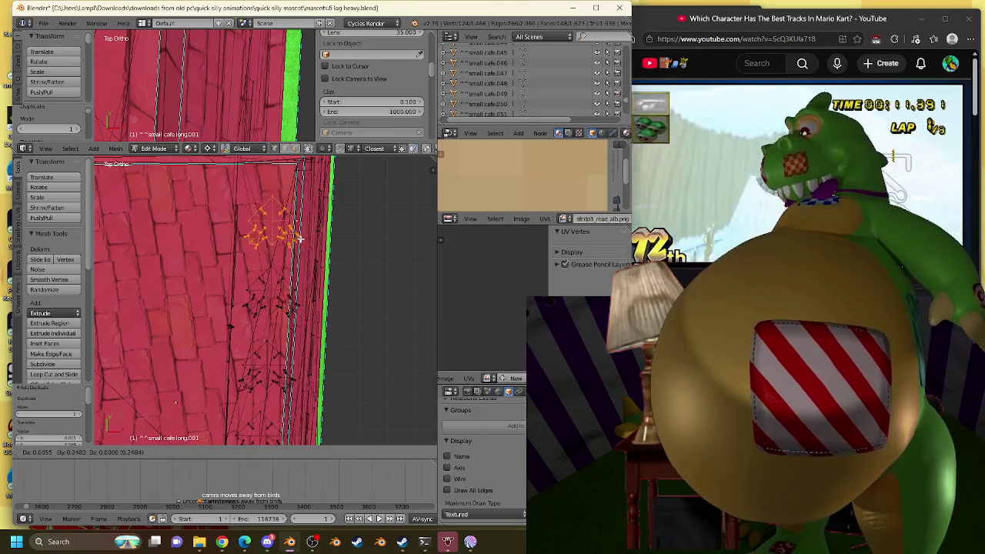
click(292, 231)
middle_drag(293, 231, 218, 195)
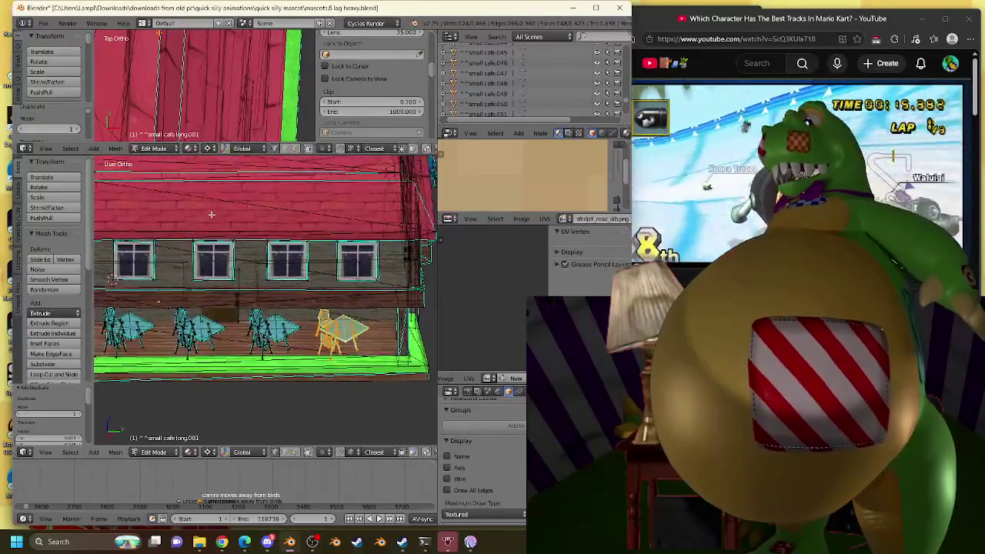
mouse_move(219, 195)
middle_down()
mouse_move(283, 257)
mouse_move(230, 350)
mouse_move(288, 274)
middle_up()
scroll(283, 257, up, 3)
With X-ray off, select only the front-left chair's linked geometry, excluding the wooden floor.
scroll(230, 351, up, 2)
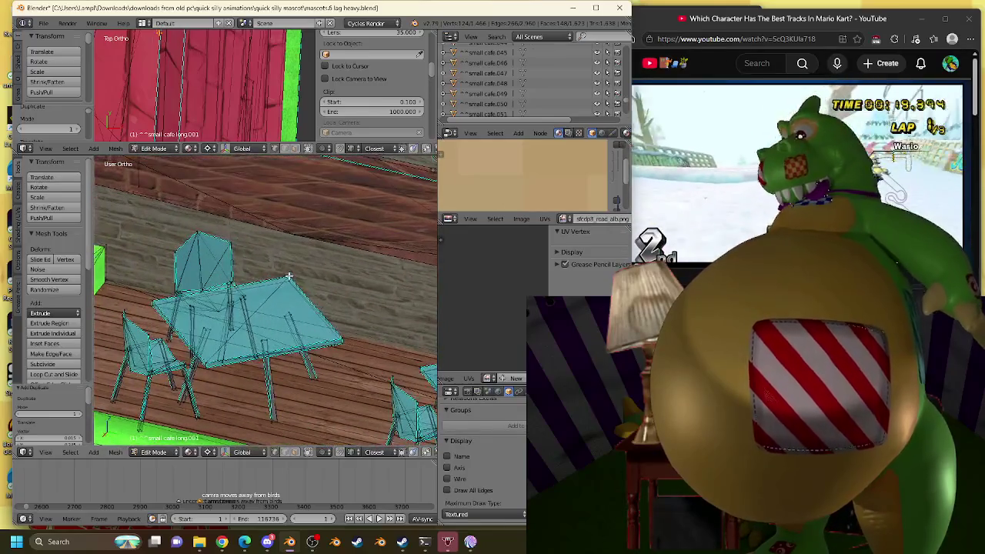
right_click(285, 286)
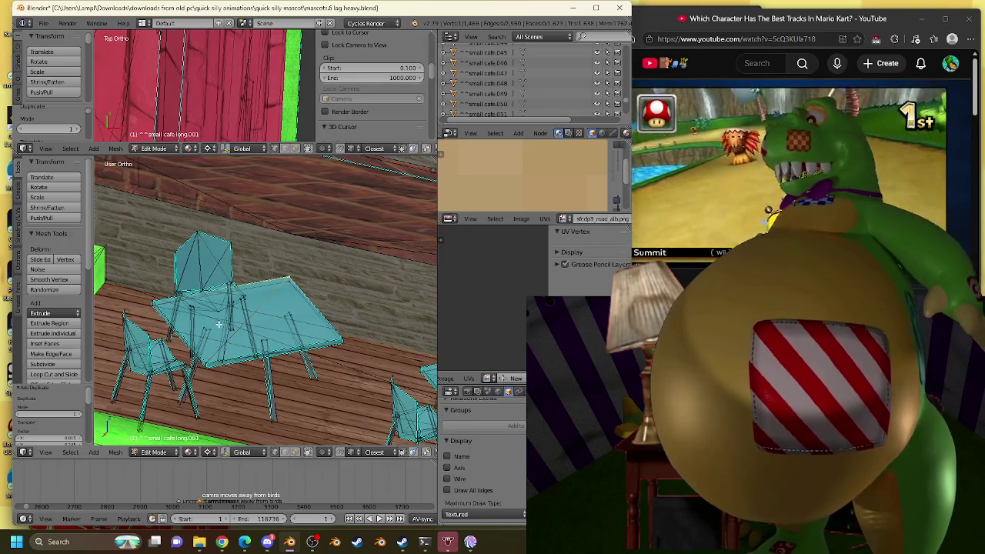
middle_drag(218, 325, 262, 331)
click(307, 452)
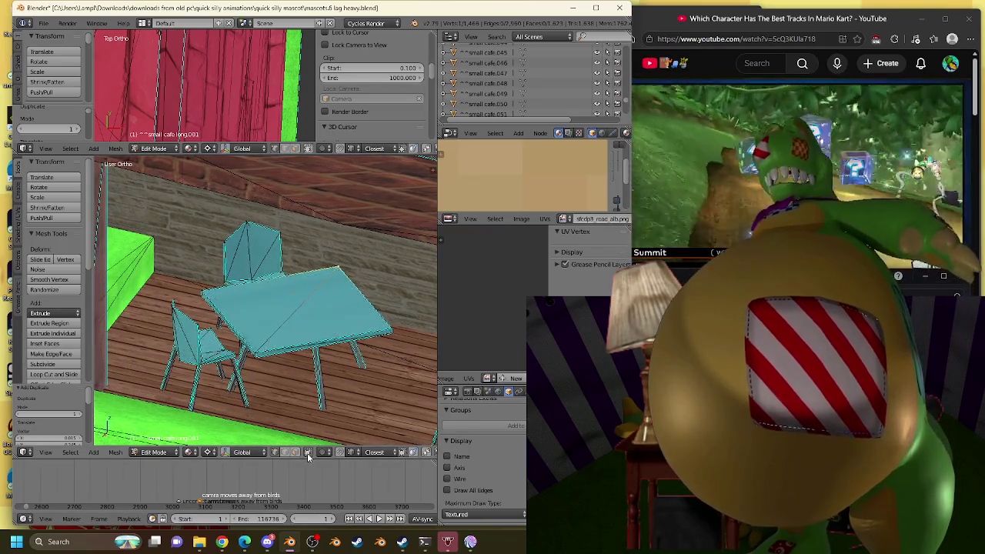
key(l)
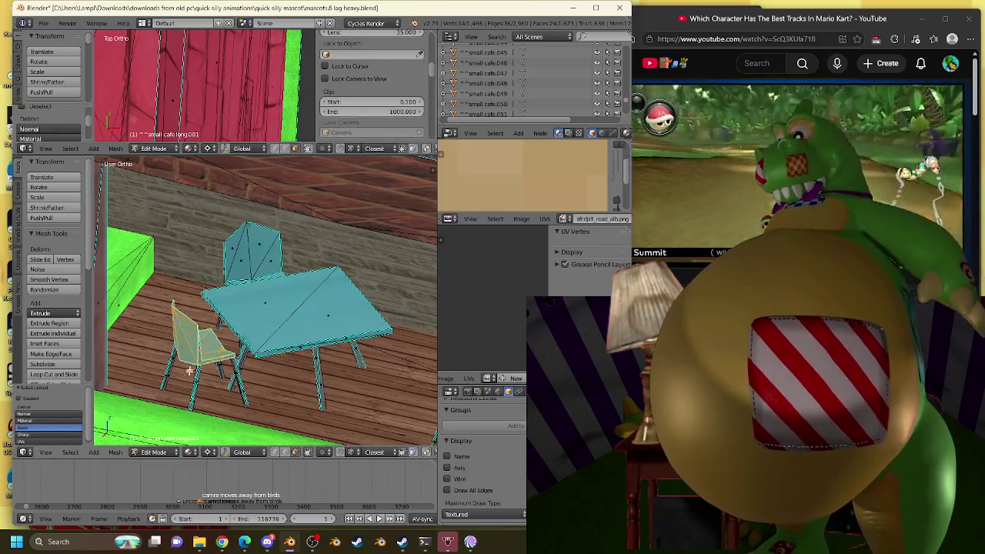
key(l)
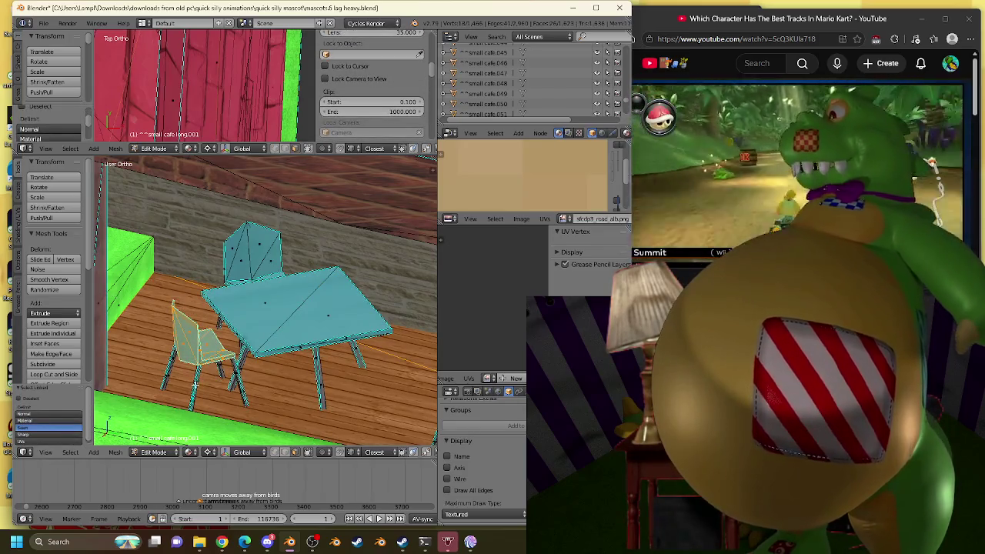
key(a)
key(l)
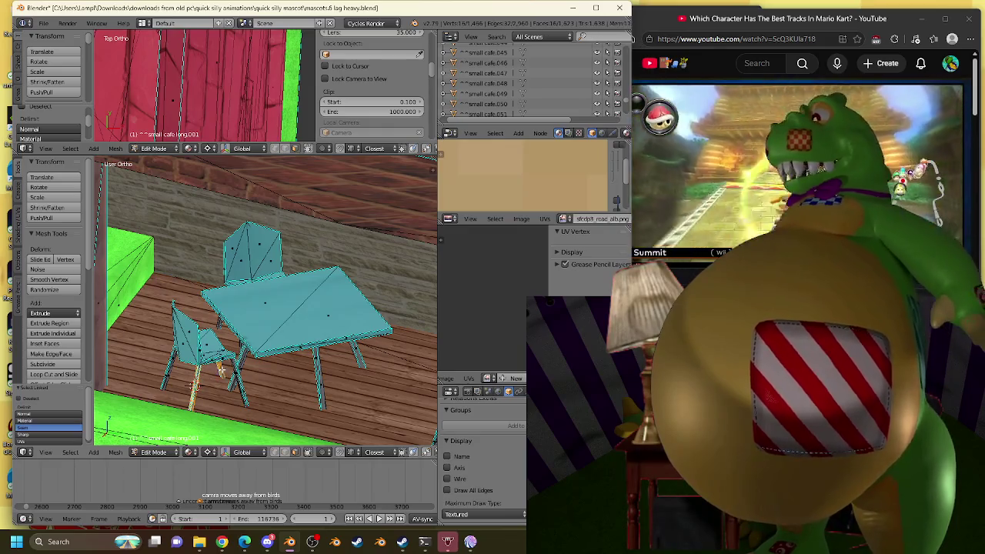
key(l)
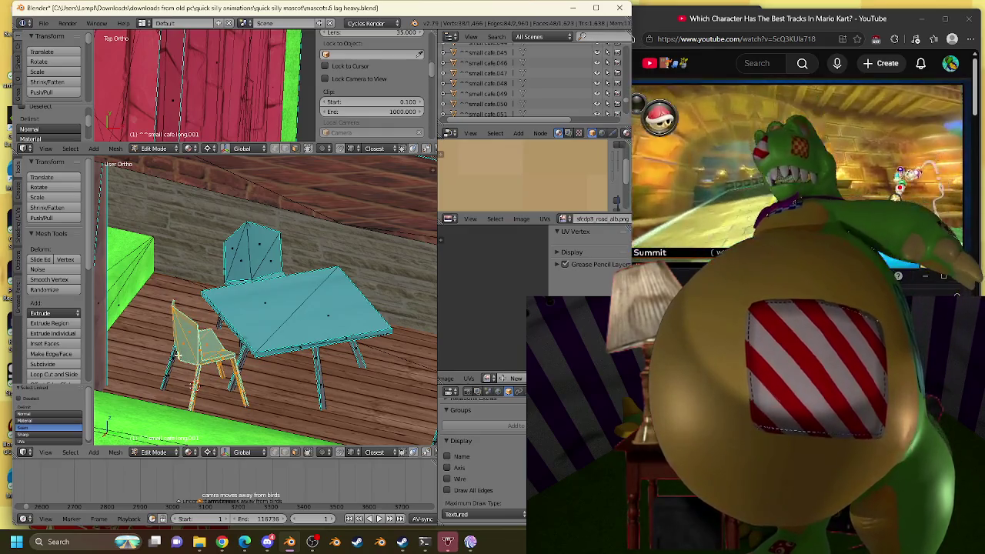
middle_drag(171, 361, 231, 366)
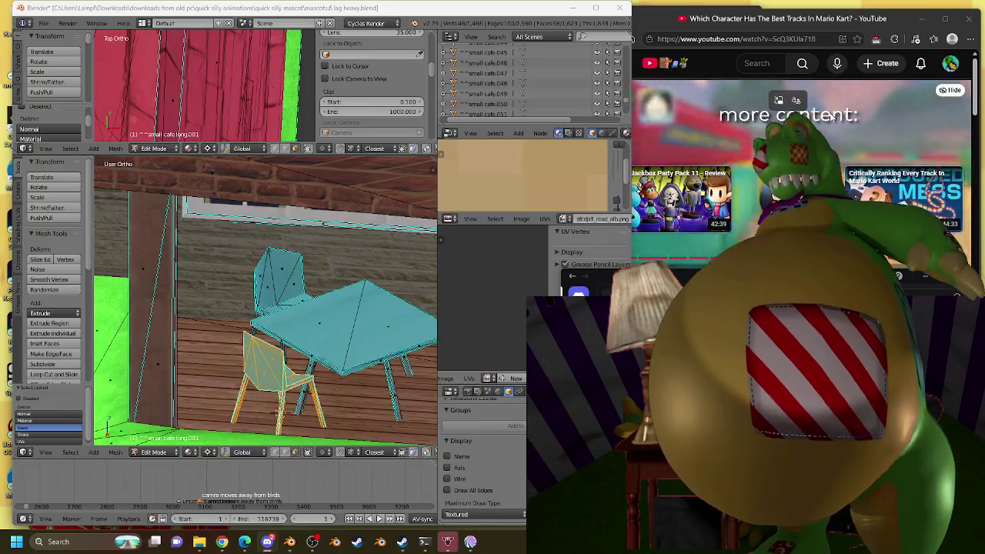
Scroll YouTube recommendations to play the Smash new-fighter video, then bring Blender back.
scroll(910, 115, down, 5)
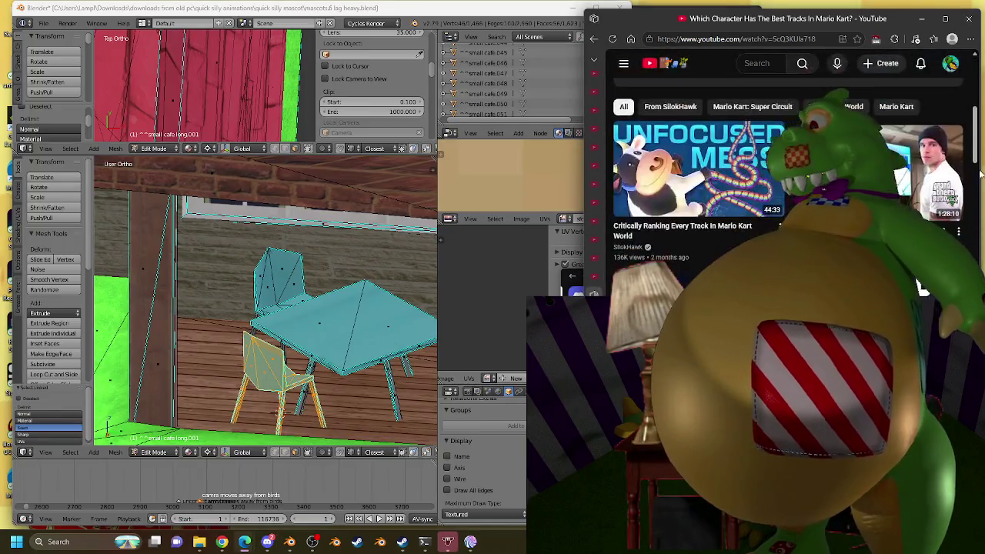
scroll(975, 223, down, 3)
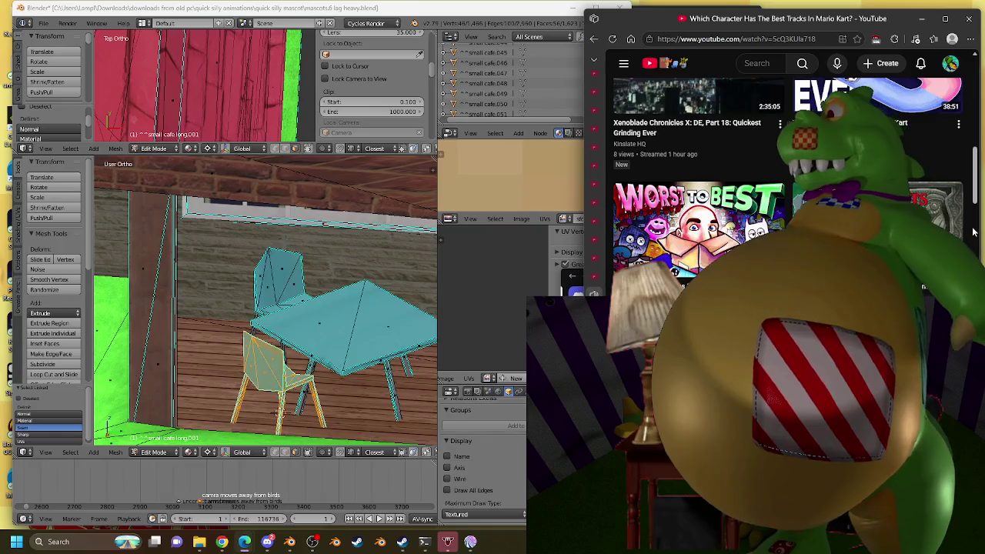
scroll(974, 229, down, 3)
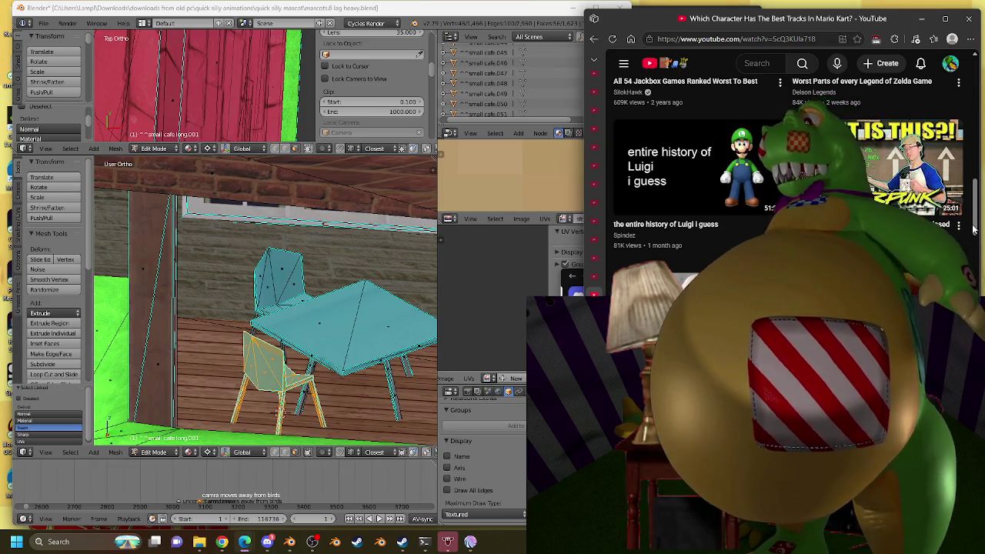
scroll(973, 229, down, 2)
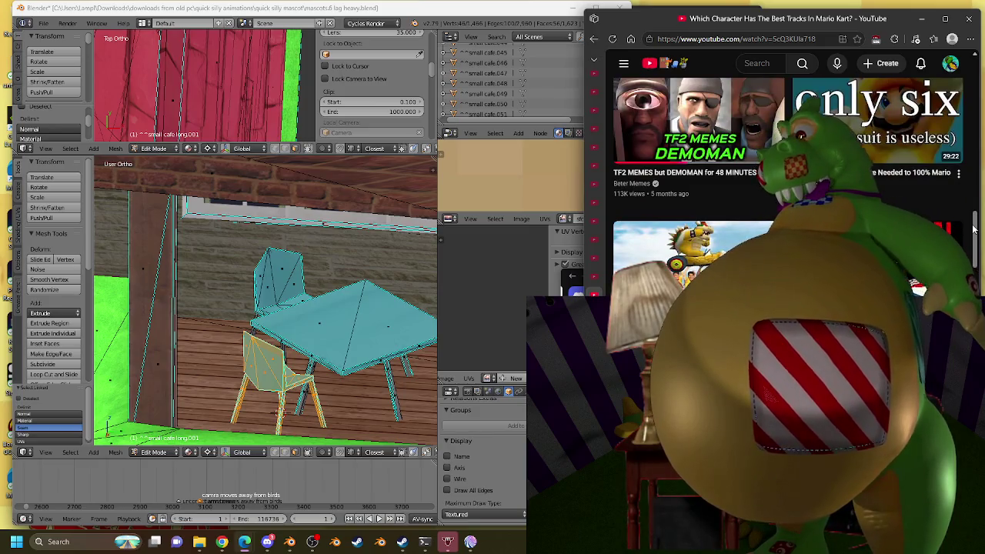
scroll(974, 229, down, 2)
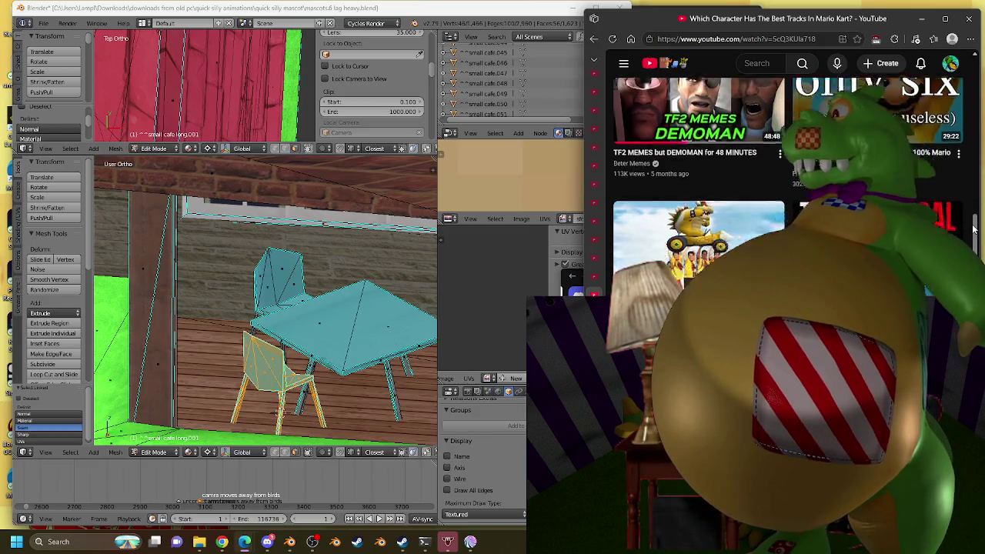
scroll(973, 230, up, 1)
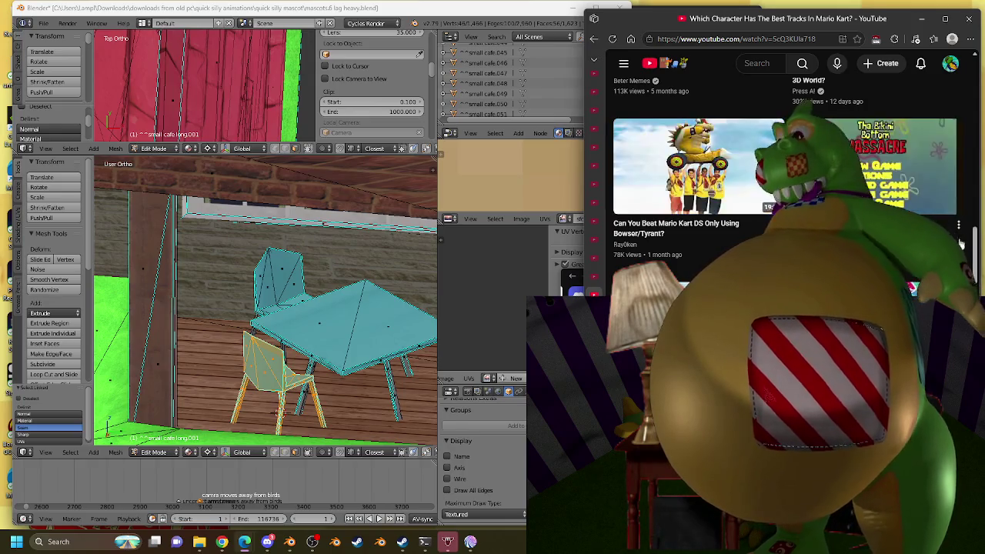
scroll(785, 177, down, 3)
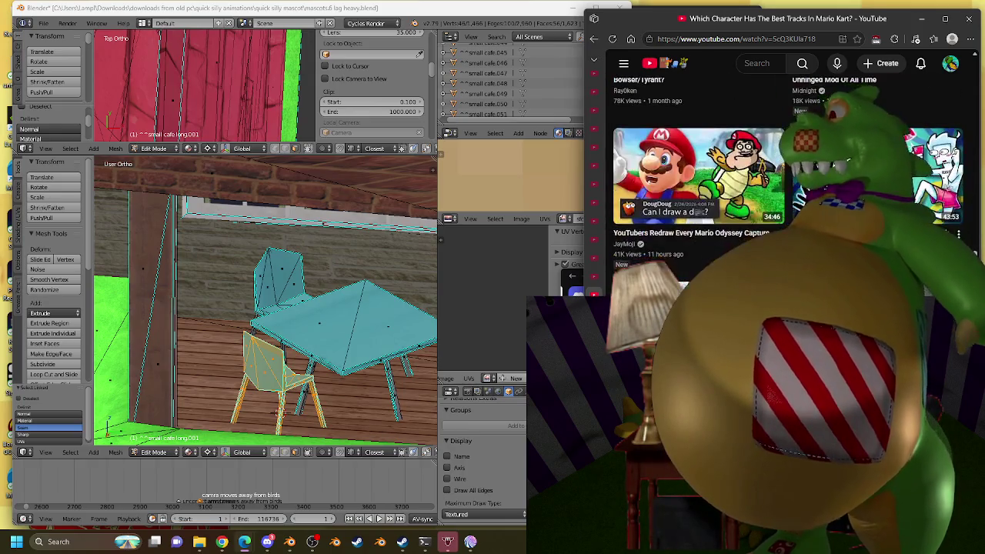
scroll(785, 177, down, 3)
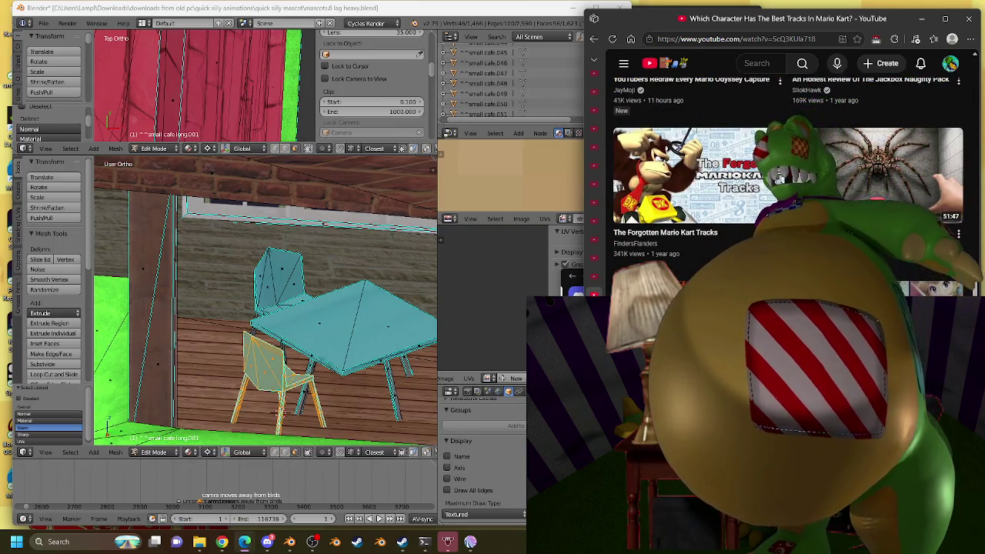
scroll(971, 268, down, 2)
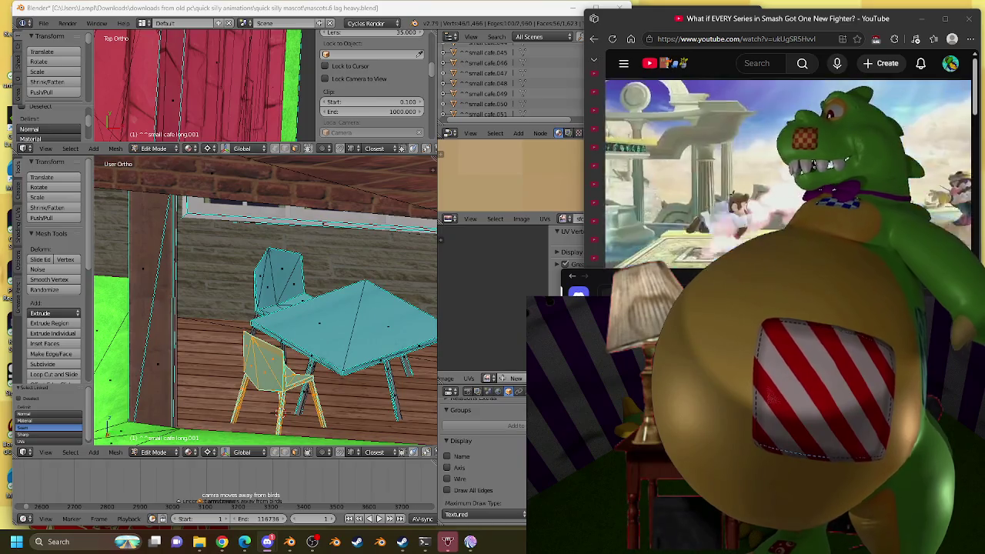
click(342, 9)
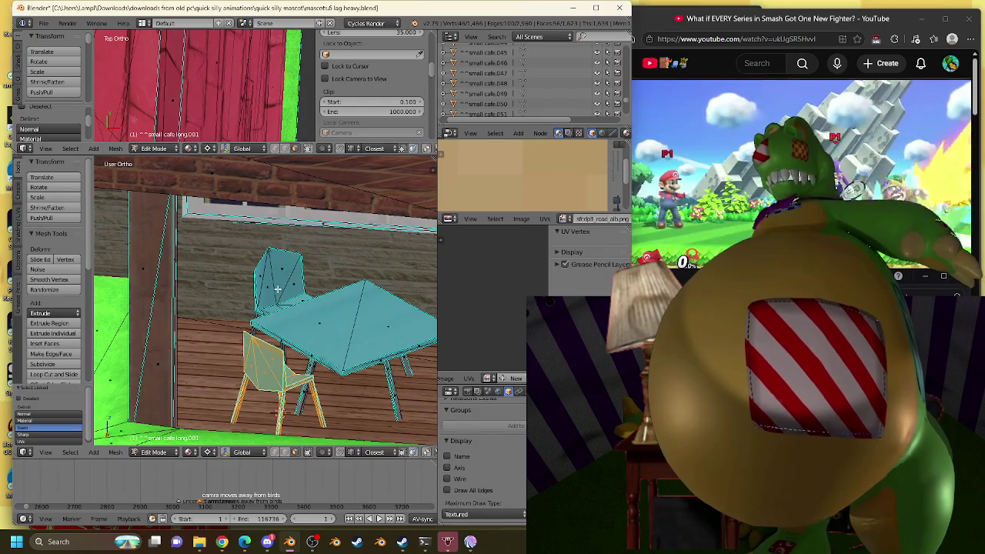
Select the back and front chairs by the table, including both front legs.
key(l)
mouse_move(278, 289)
middle_down()
mouse_move(236, 325)
mouse_move(320, 306)
middle_up()
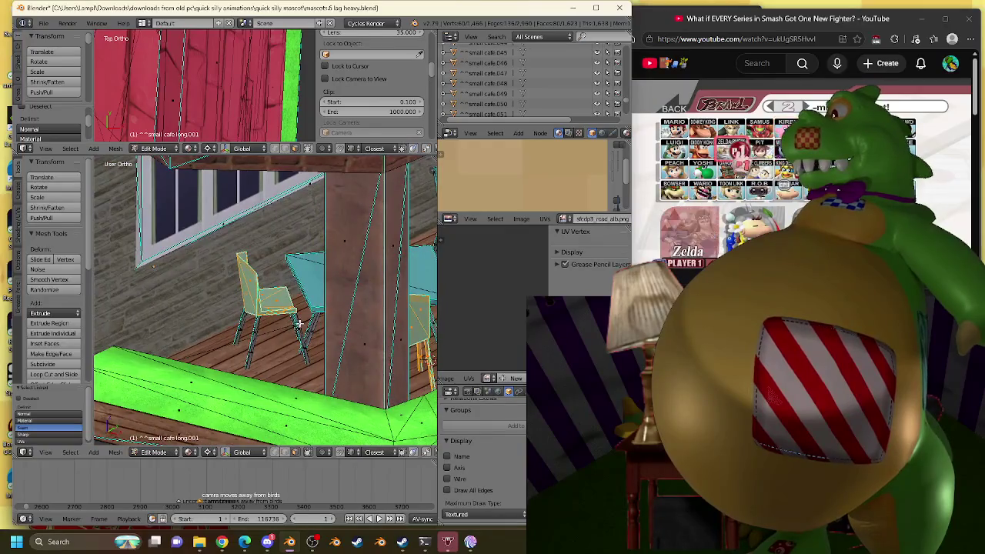
middle_drag(301, 324, 277, 330)
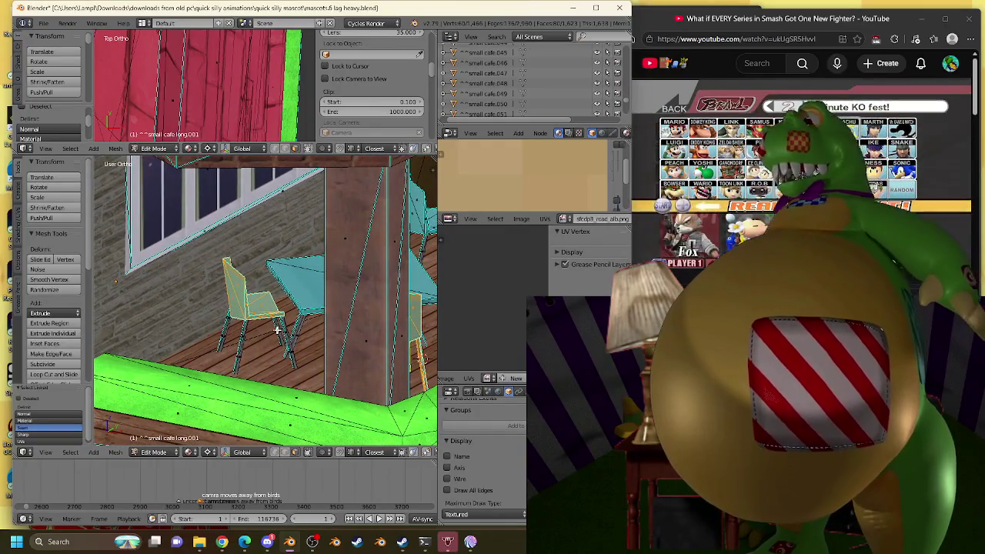
scroll(277, 360, up, 2)
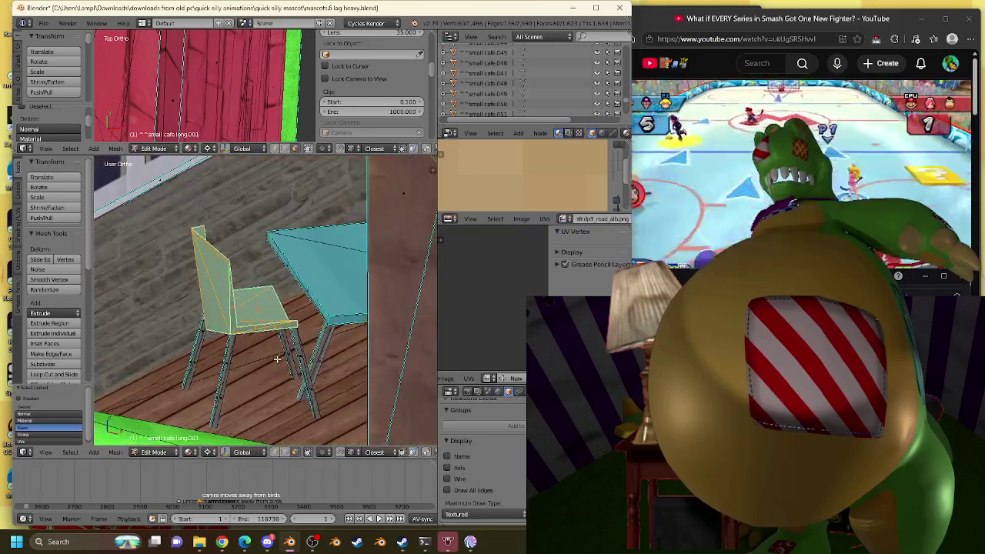
key(l)
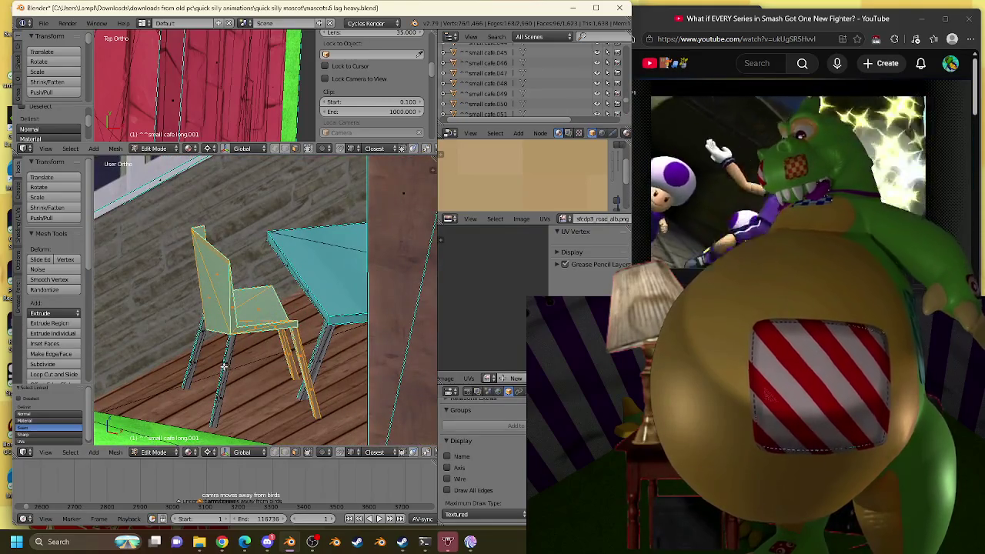
key(f)
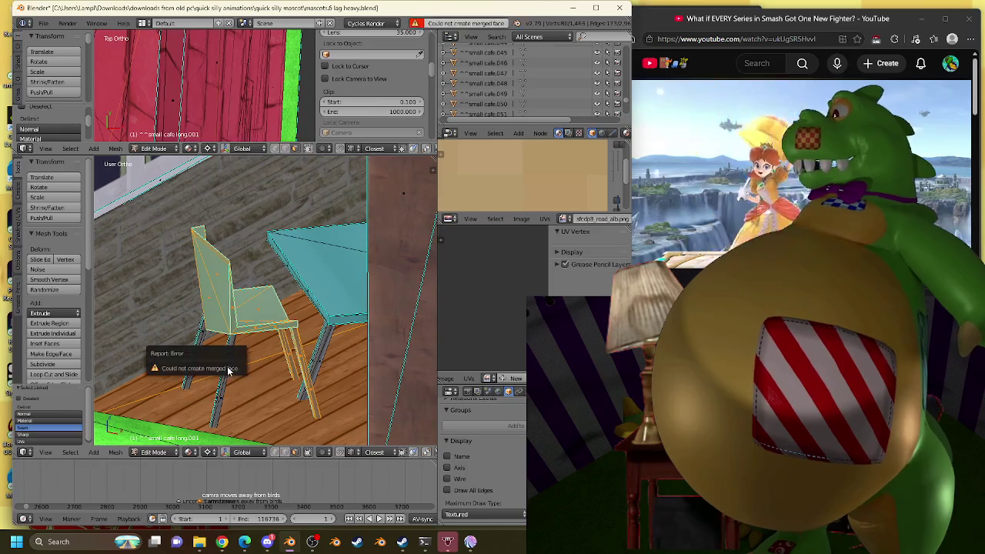
shift+right_click(229, 366)
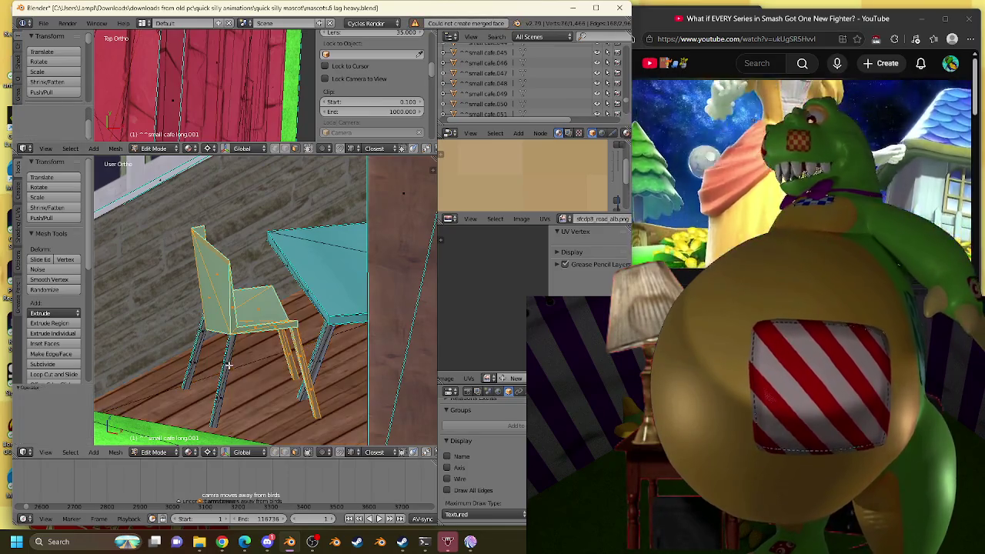
key(l)
key(l)
Add the other porch chairs' legs, seats and backs to the selection.
mouse_move(198, 353)
middle_down()
mouse_move(142, 293)
mouse_move(208, 292)
mouse_move(282, 257)
middle_up()
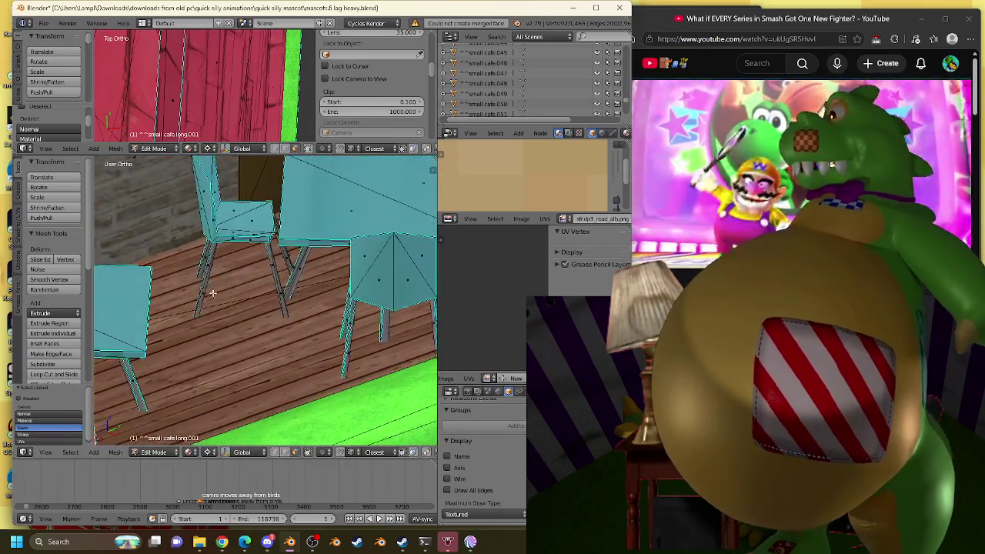
key(l)
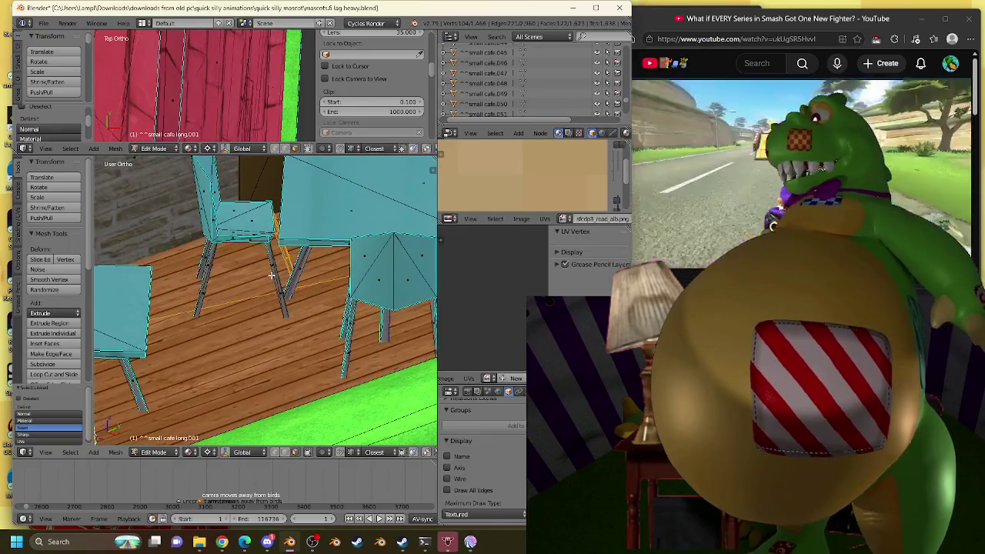
right_click(271, 277)
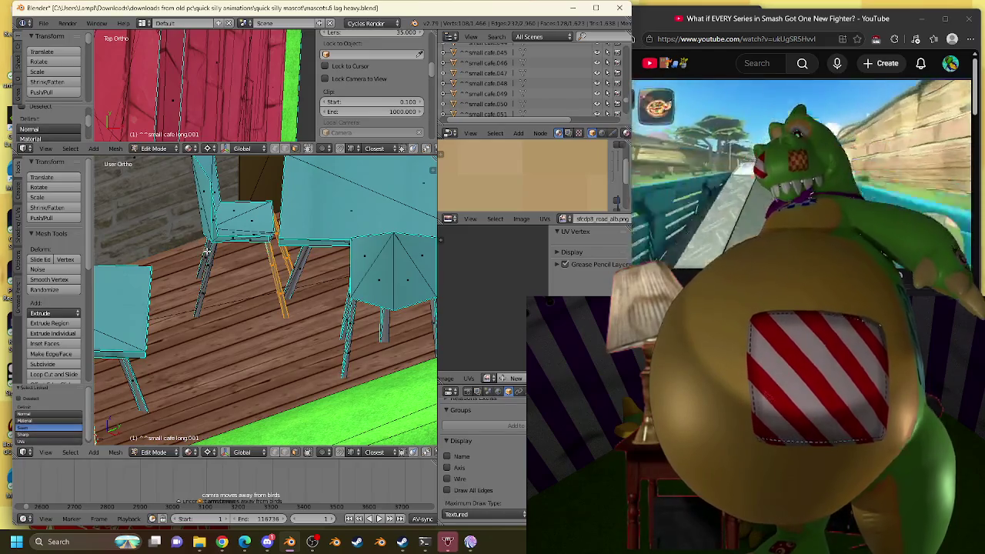
key(l)
key(l)
key(l)
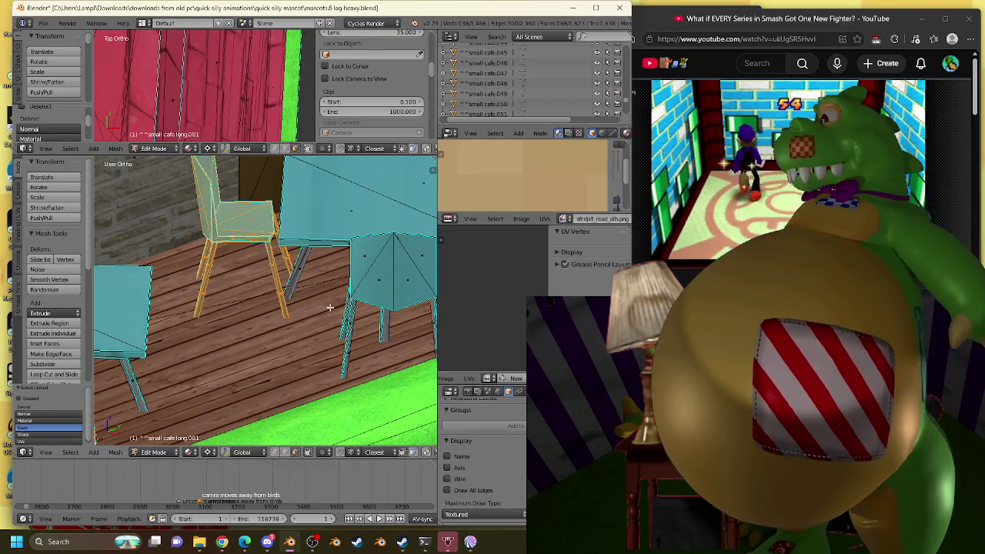
key(l)
key(l)
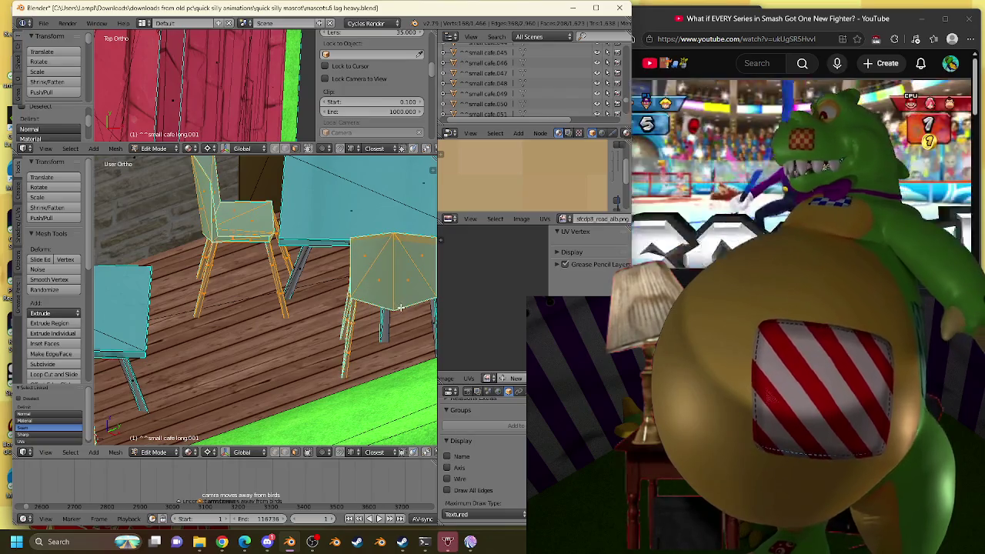
shift+middle_drag(346, 314, 248, 324)
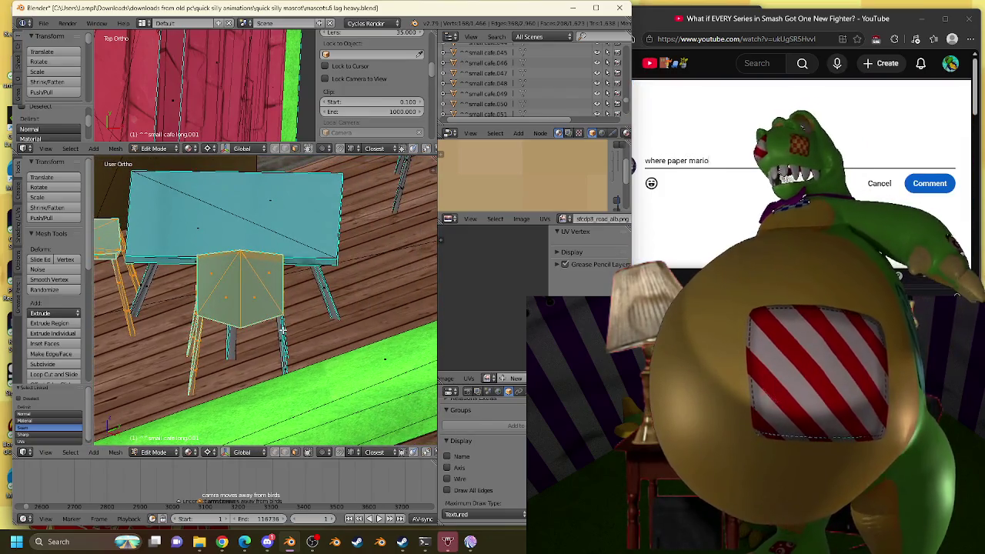
mouse_move(285, 331)
middle_down()
mouse_move(348, 281)
mouse_move(261, 296)
middle_up()
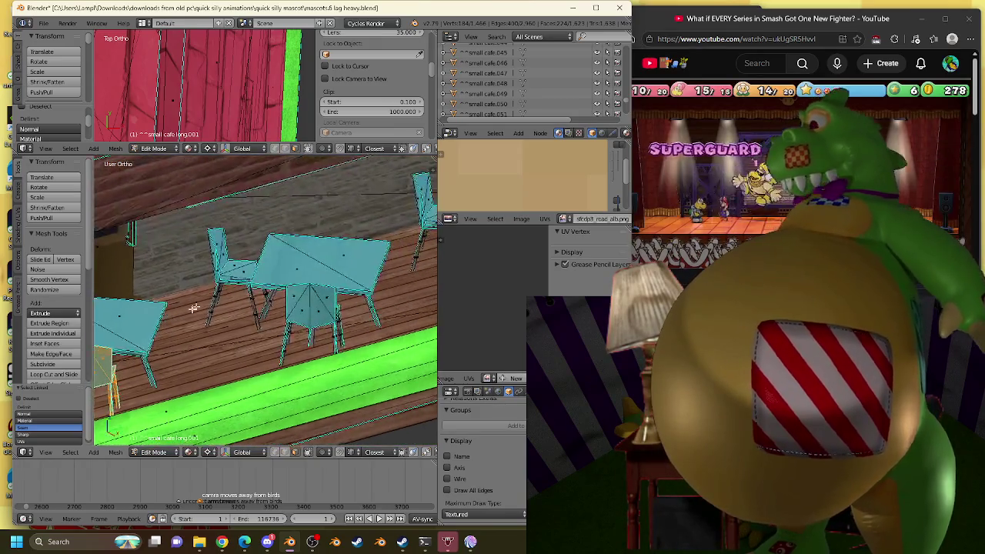
right_click(248, 302)
key(l)
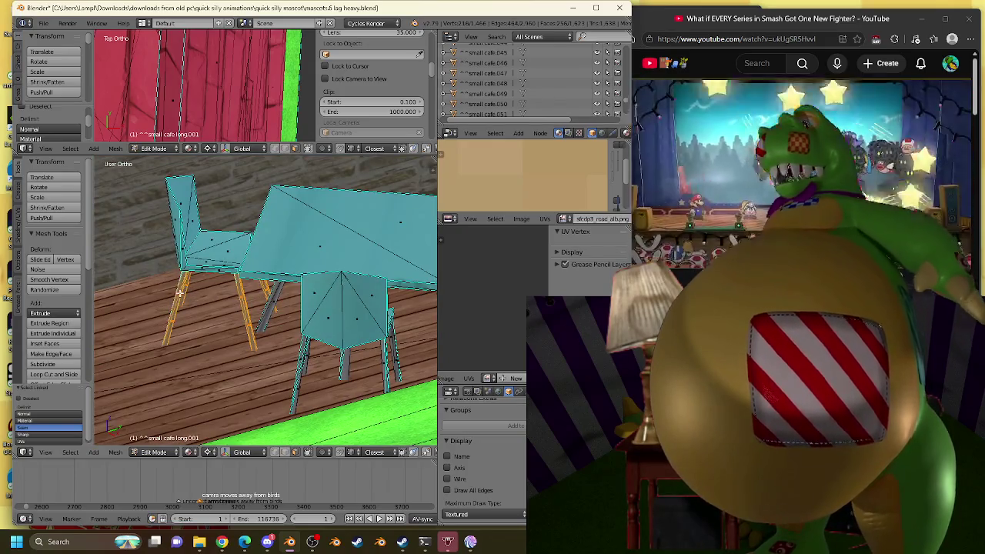
key(l)
key(l)
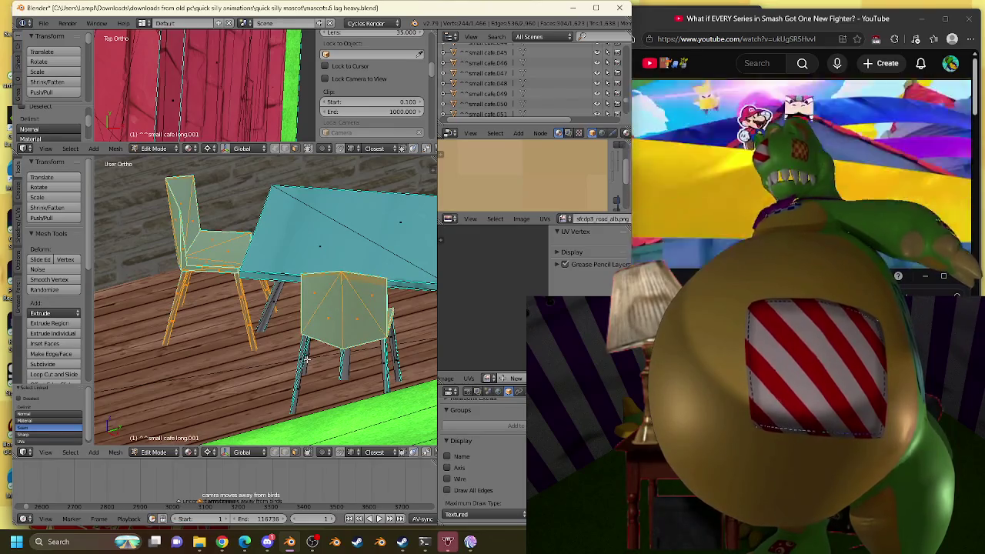
key(l)
key(l)
key(l)
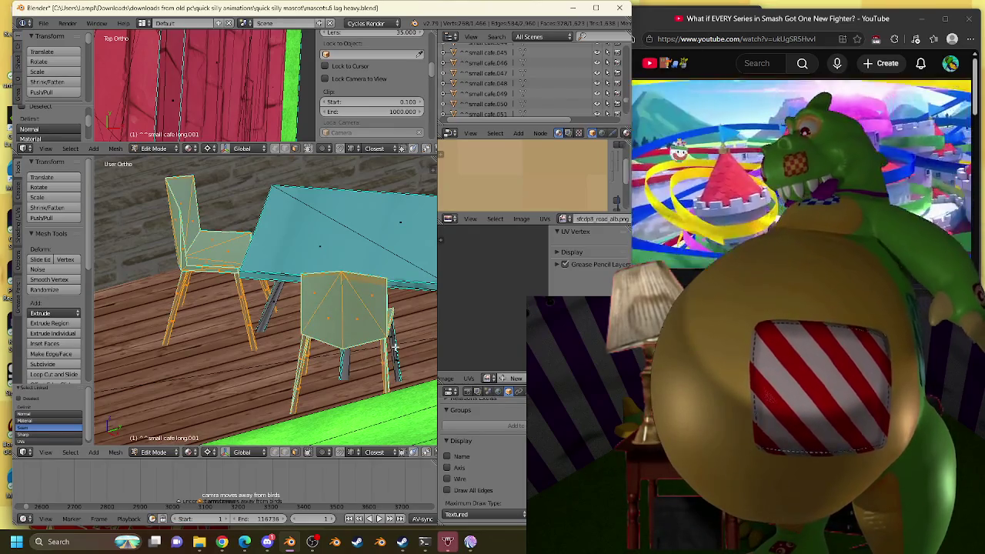
scroll(393, 347, down, 2)
Clear the selection and reselect the front, left and front-middle chairs with L.
key(a)
middle_drag(346, 331, 200, 310)
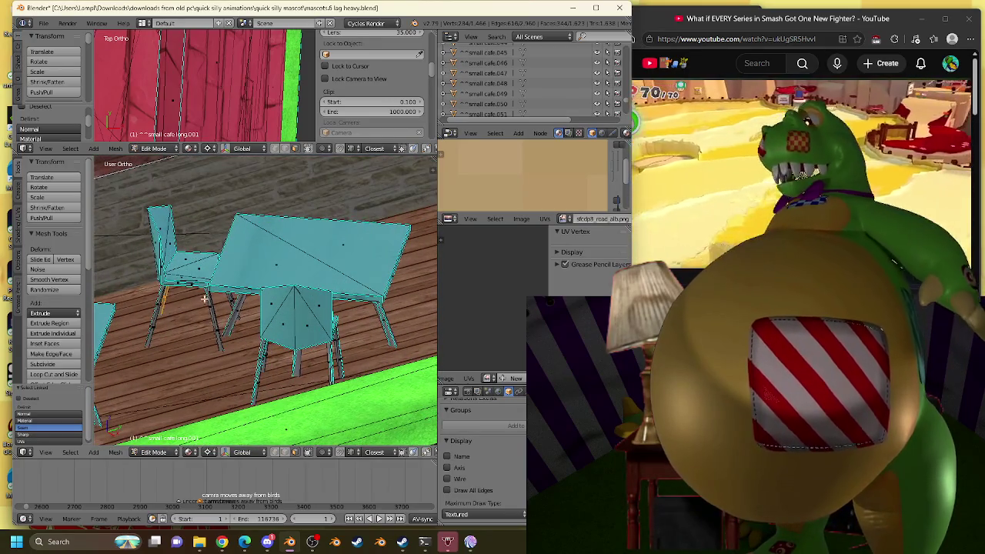
key(l)
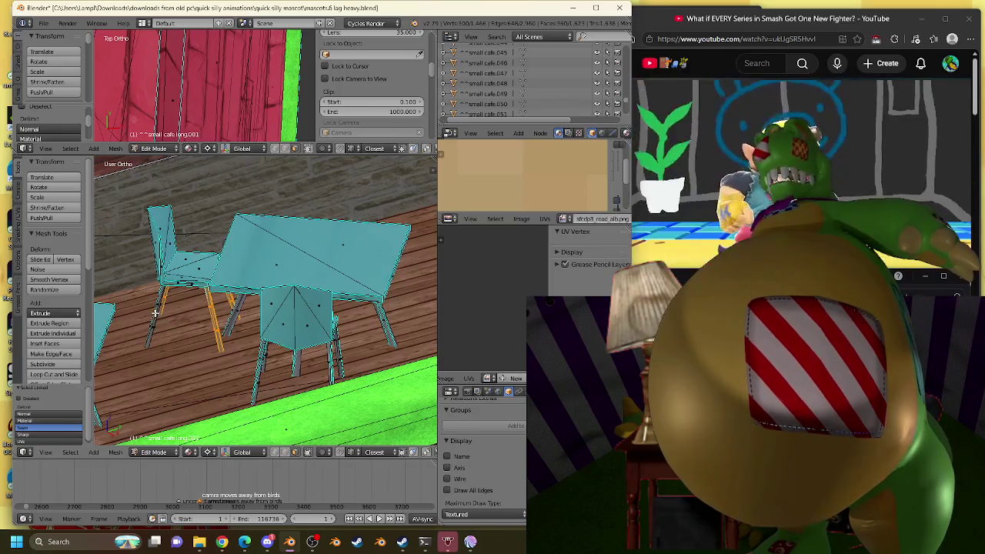
key(l)
key(l)
key(l)
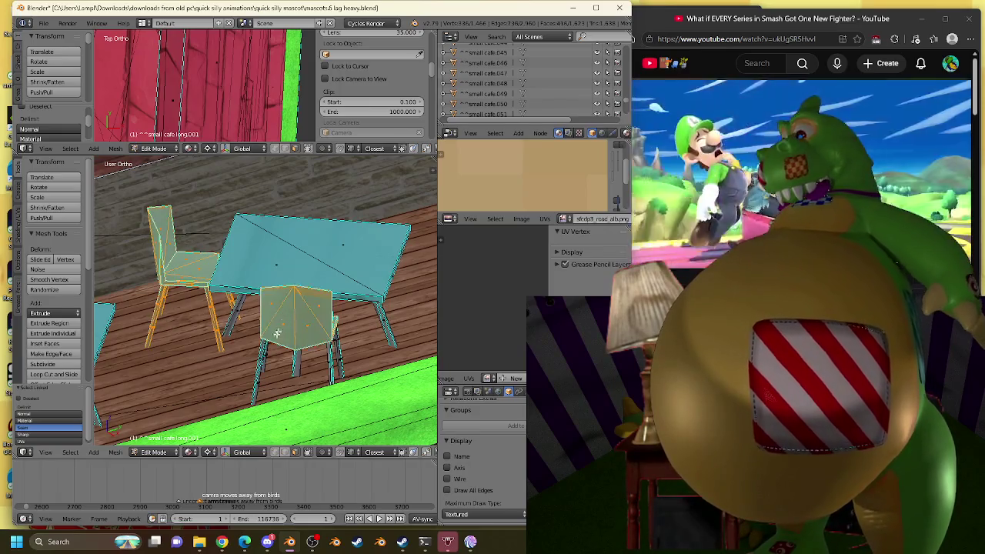
key(l)
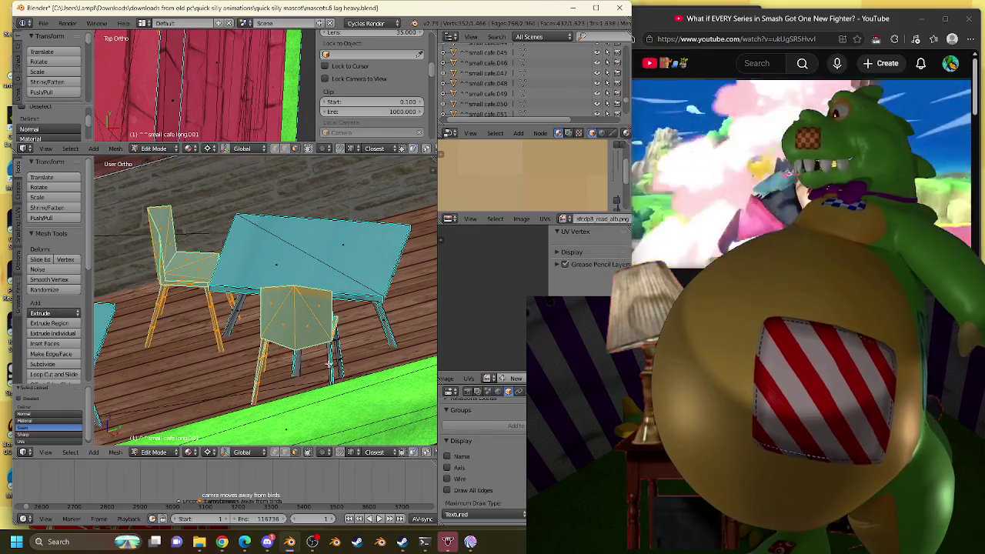
key(l)
scroll(337, 355, down, 4)
scroll(335, 350, down, 1)
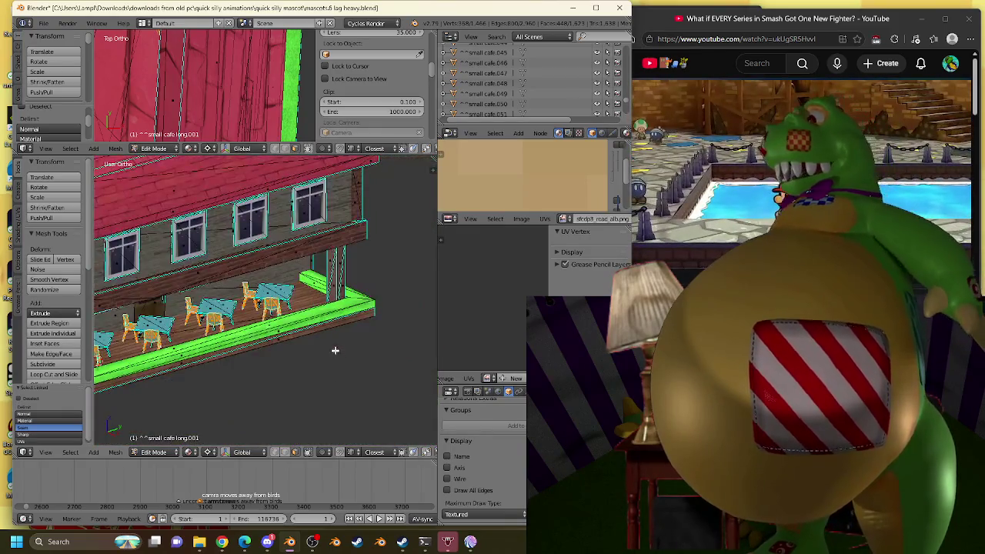
From top view, duplicate the selected chairs and turn the copies 180°.
key(KP_7)
scroll(263, 330, down, 3)
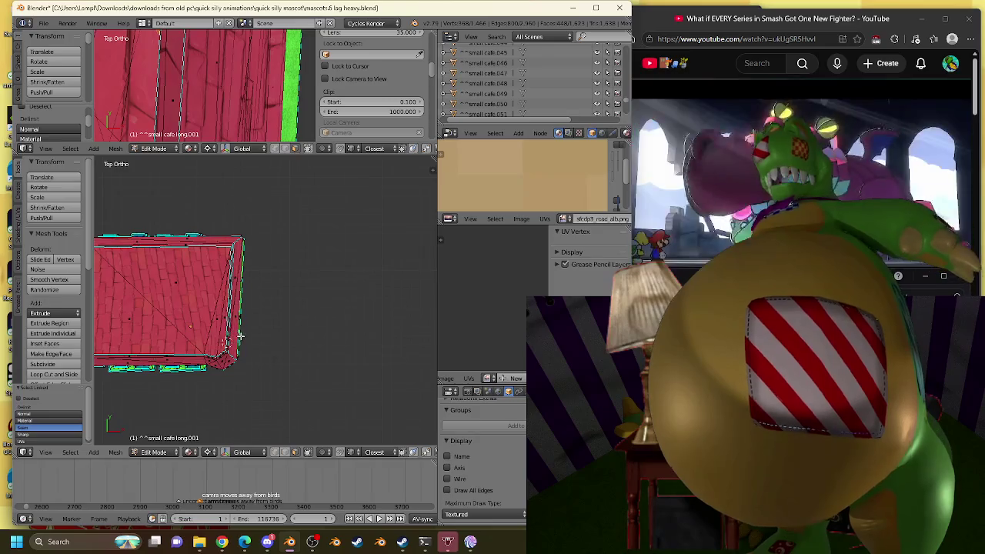
scroll(228, 358, up, 2)
scroll(261, 305, up, 1)
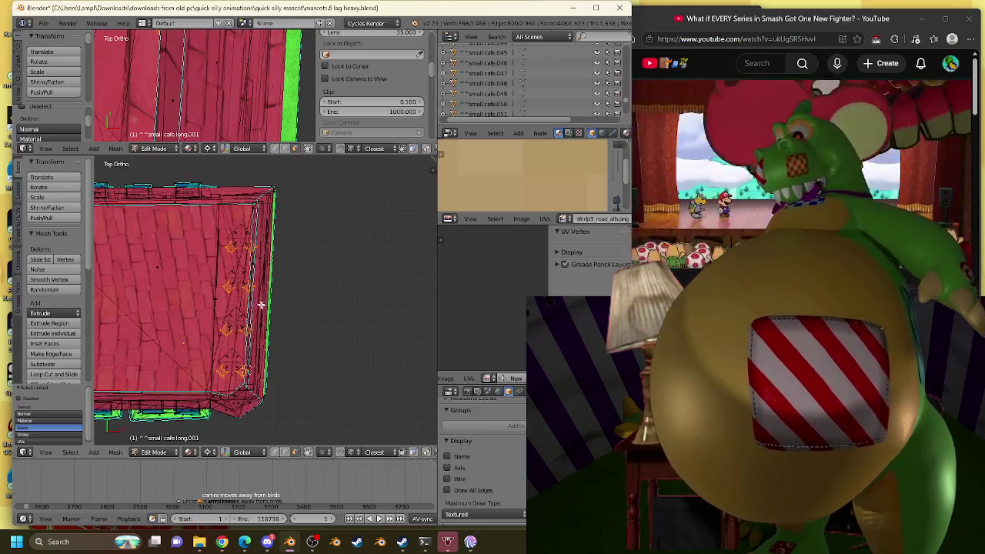
key(shift+d)
key(Escape)
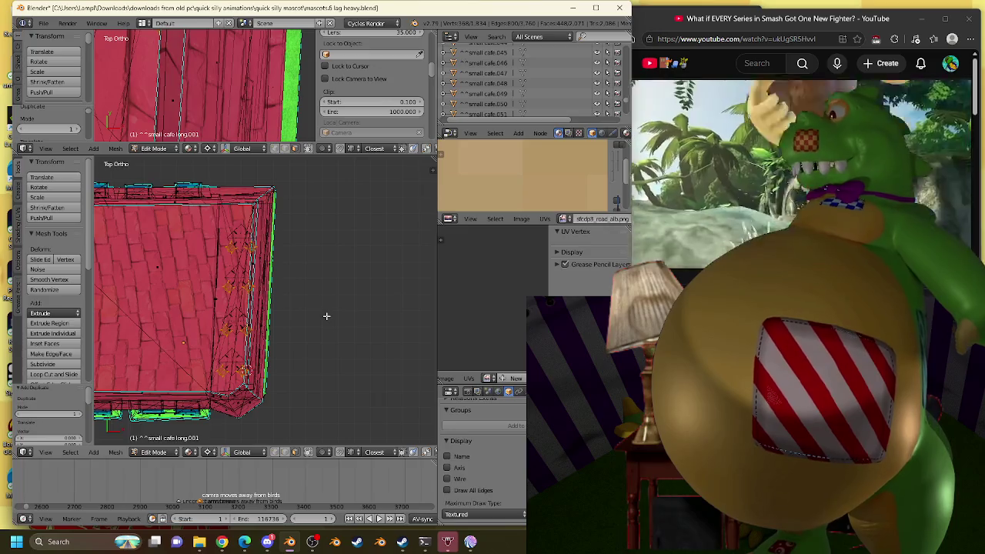
text(r180)
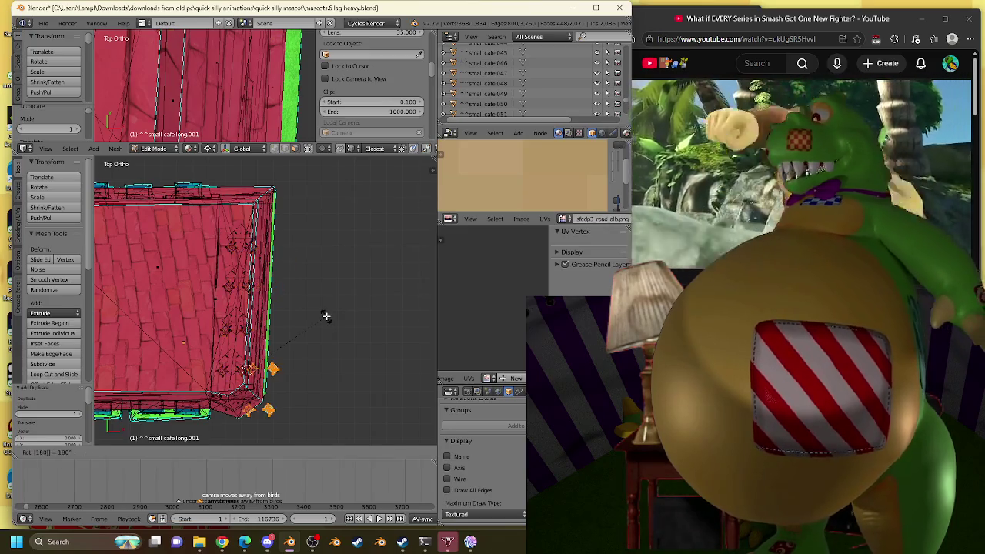
key(Return)
Move the copied chairs opposite the originals and return to Object Mode.
key(g)
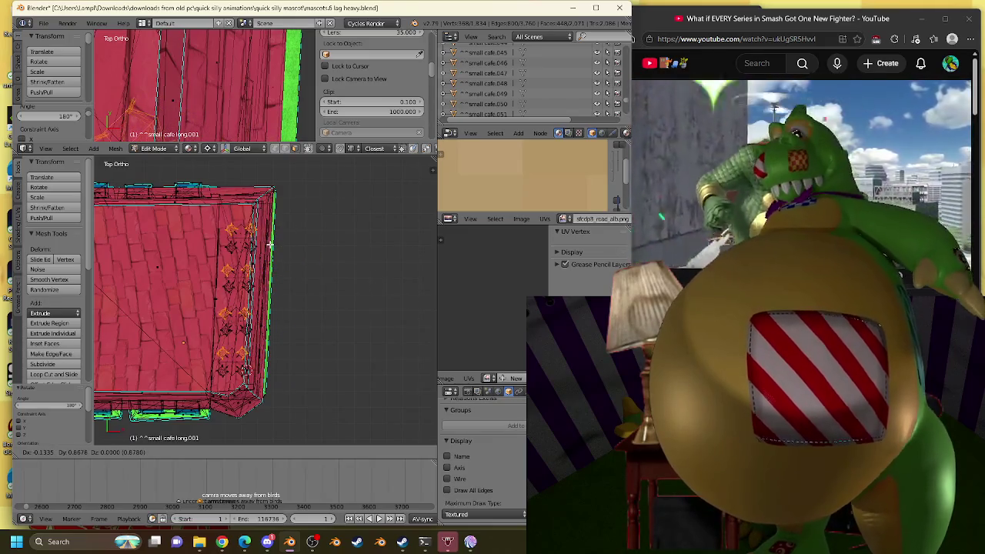
click(269, 245)
mouse_move(270, 244)
middle_down()
mouse_move(280, 329)
mouse_move(198, 346)
mouse_move(326, 345)
middle_up()
key(Tab)
scroll(287, 343, down, 5)
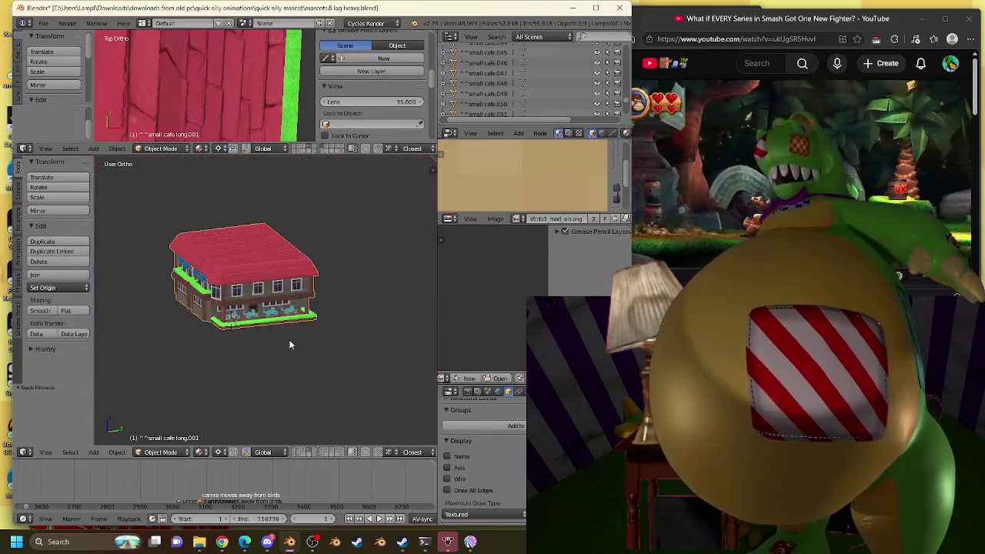
Rename the object 'small cafe long.001' to 'small cafe big'.
scroll(493, 432, up, 2)
scroll(493, 432, up, 3)
scroll(492, 432, up, 3)
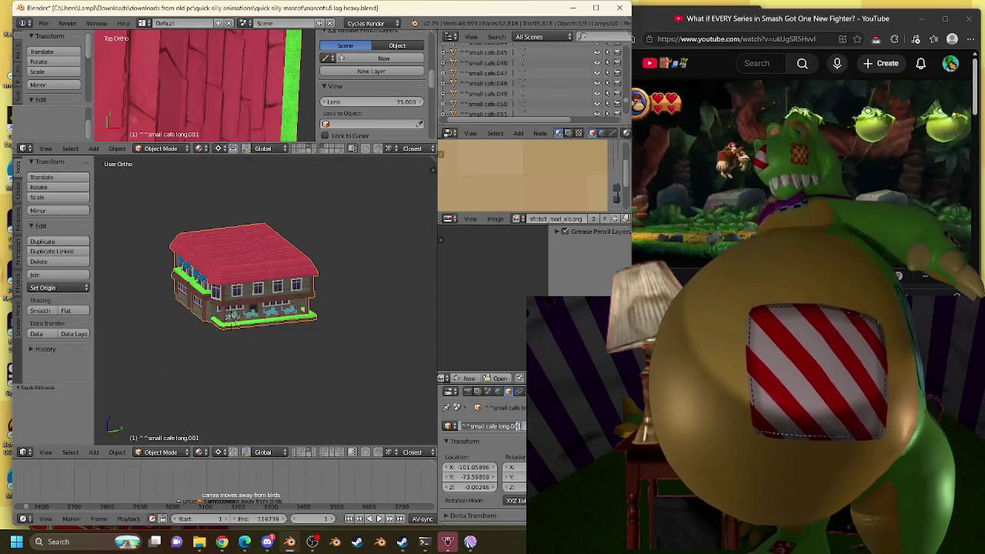
click(487, 424)
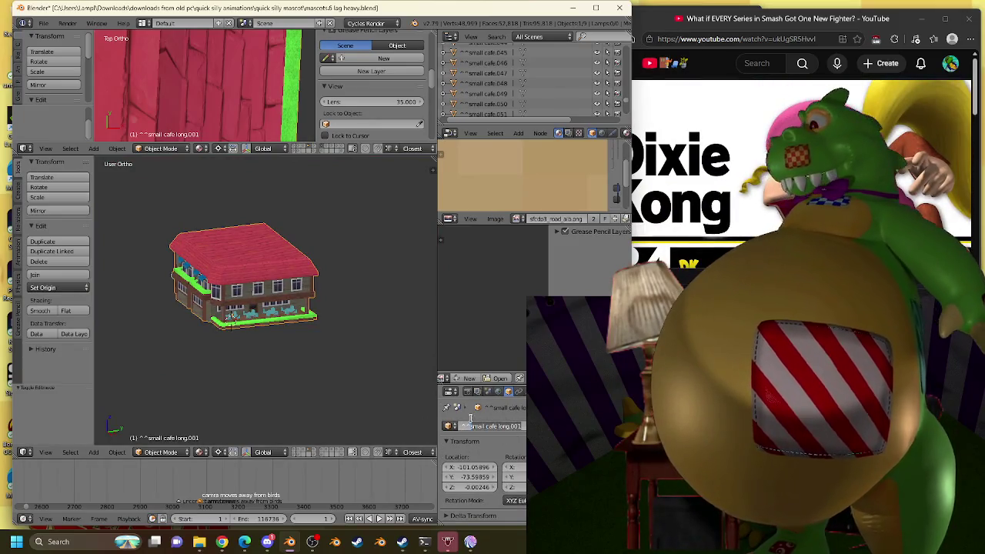
drag(474, 425, 468, 418)
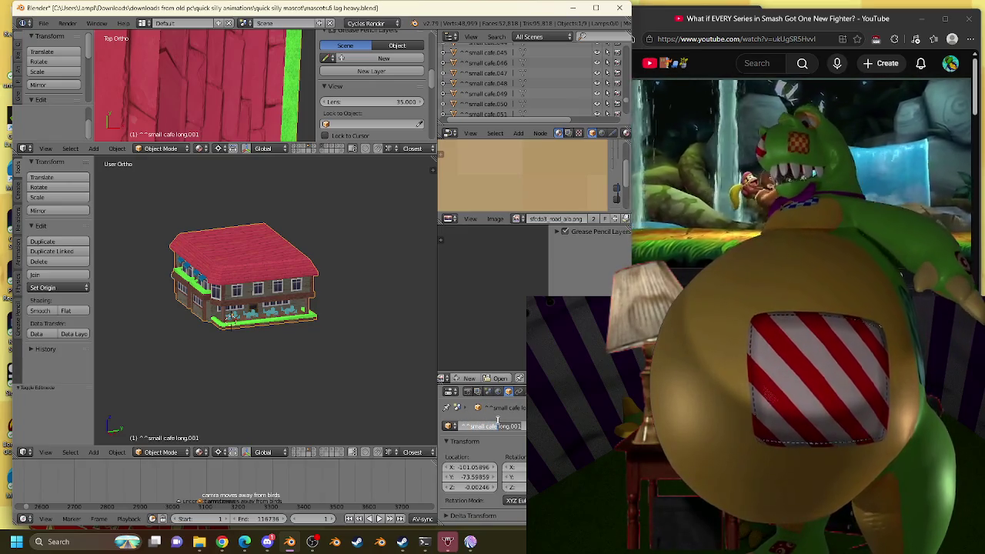
key(BackSpace)
key(BackSpace)
key(BackSpace)
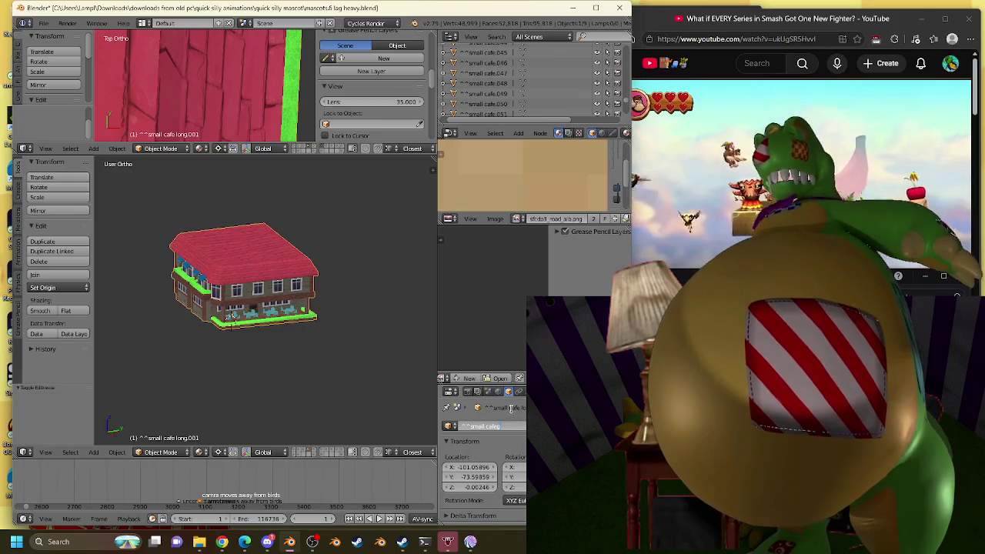
text(big)
key(Return)
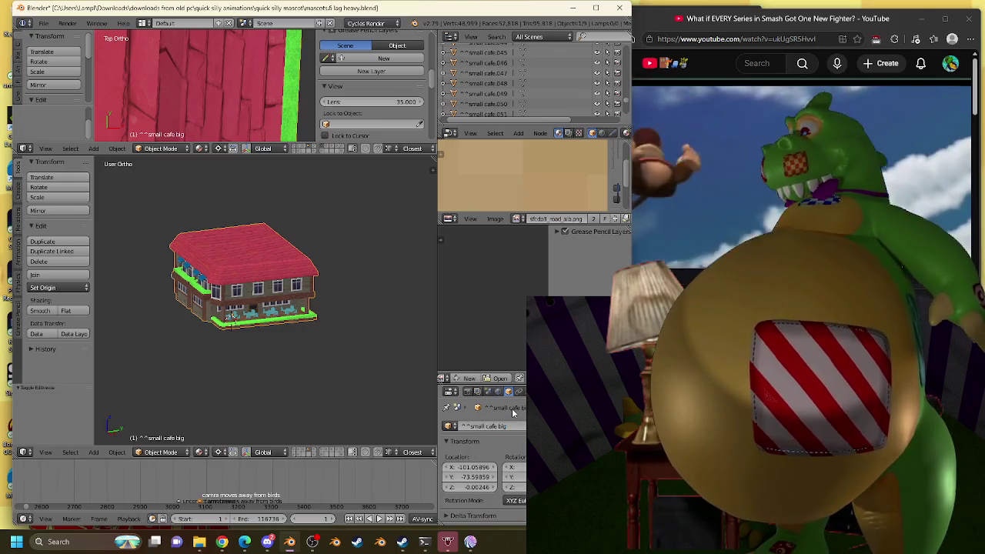
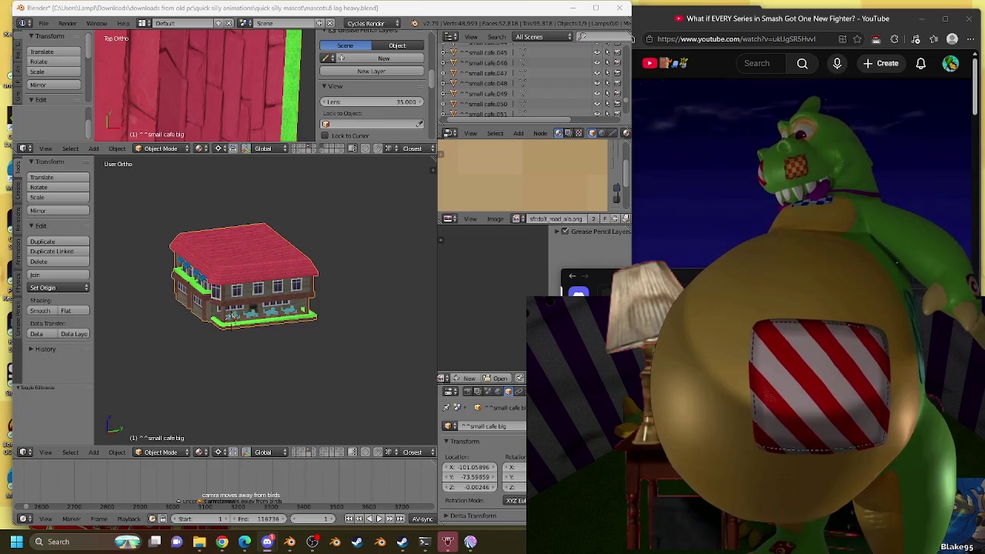
Switch Edge to the 'Who is the Strongest Boss in Banjo Tooie?' video tab, then return to Blender.
click(669, 204)
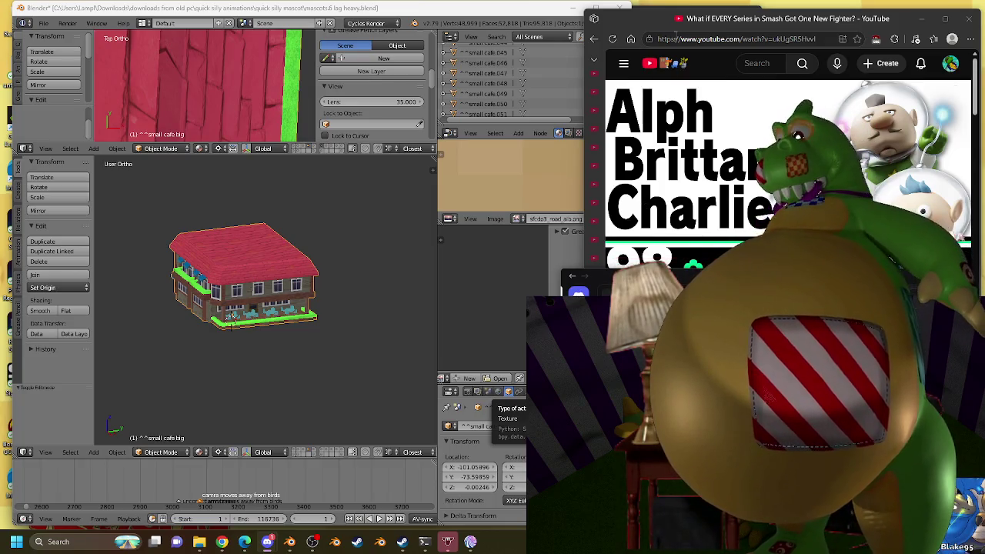
click(739, 38)
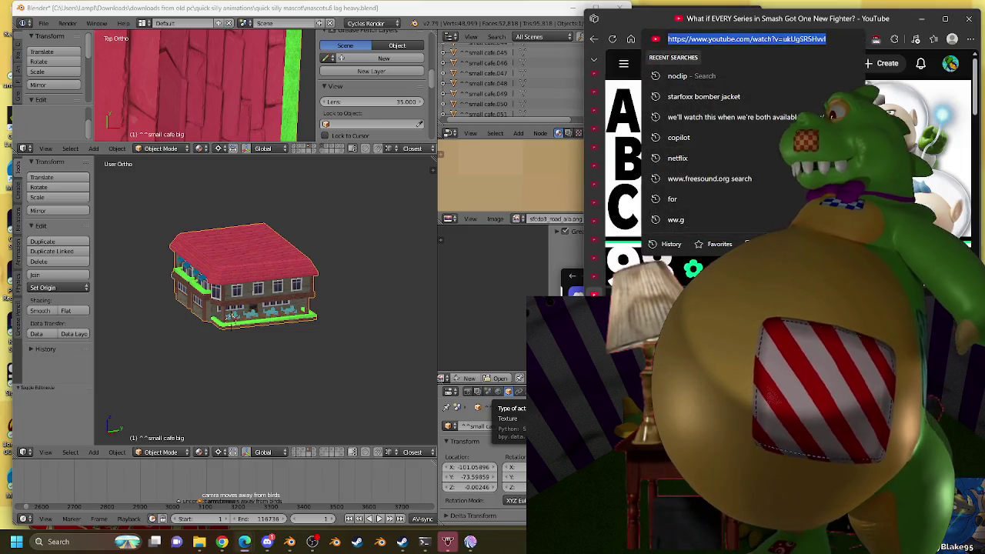
key(Escape)
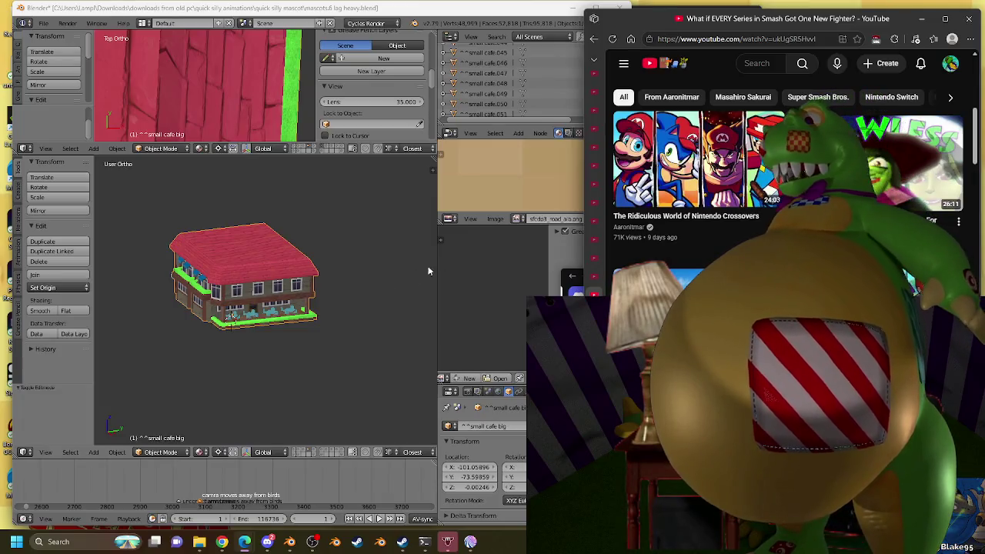
mouse_move(593, 177)
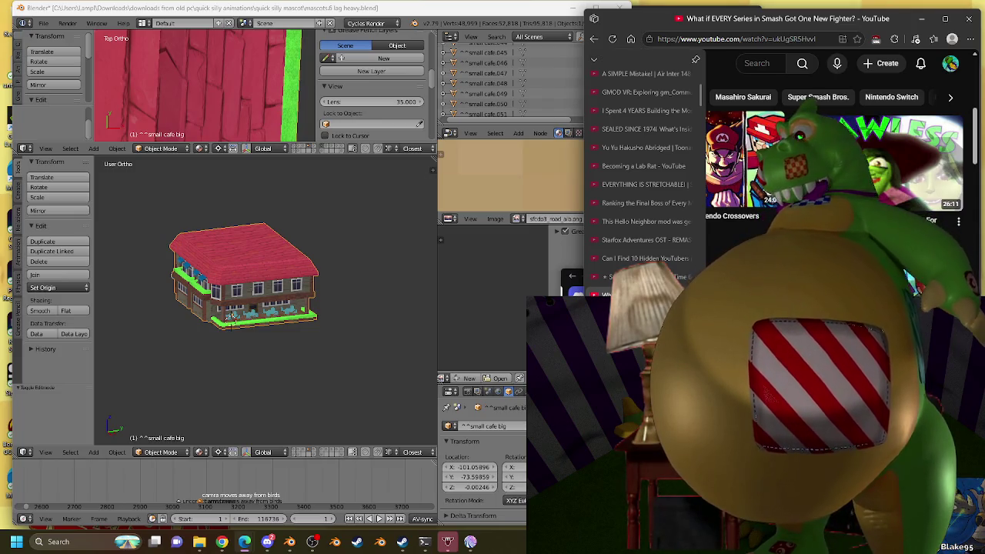
scroll(685, 178, down, 3)
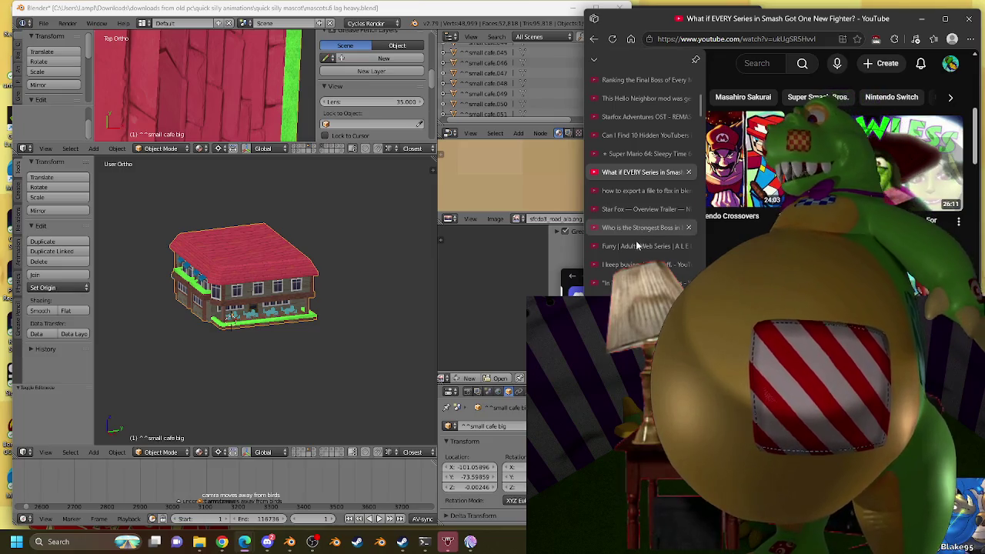
click(623, 228)
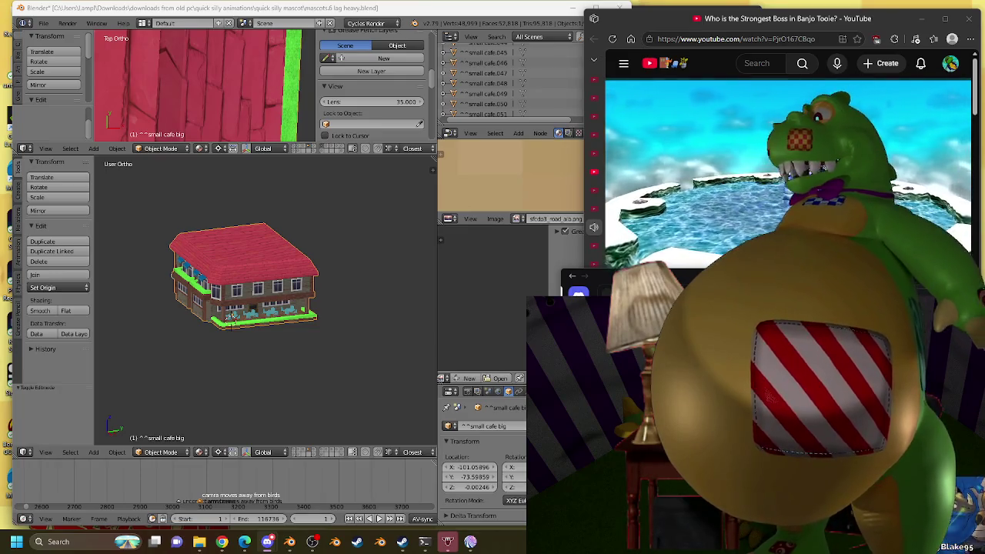
click(396, 10)
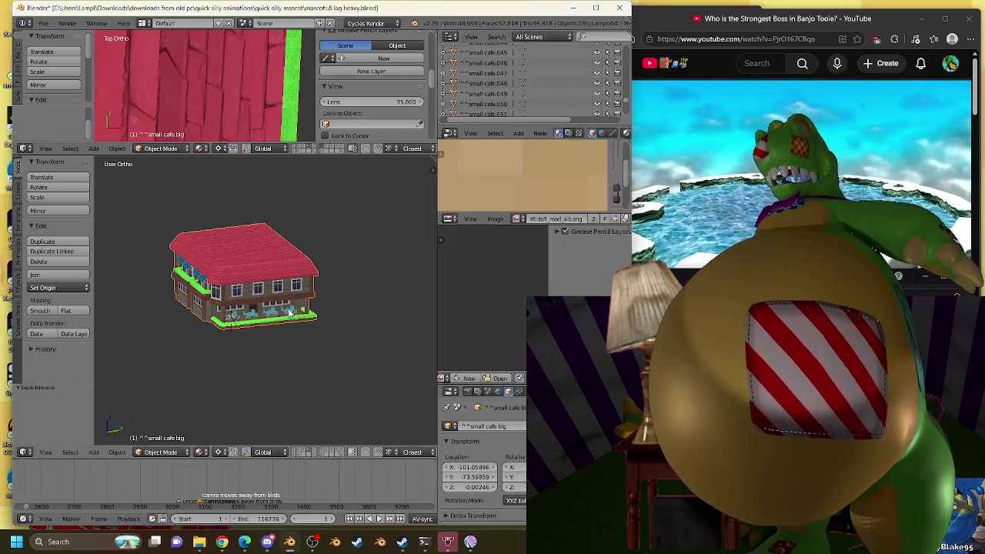
Show layer 1 and move the 'small cafe big' building onto it.
scroll(338, 327, down, 2)
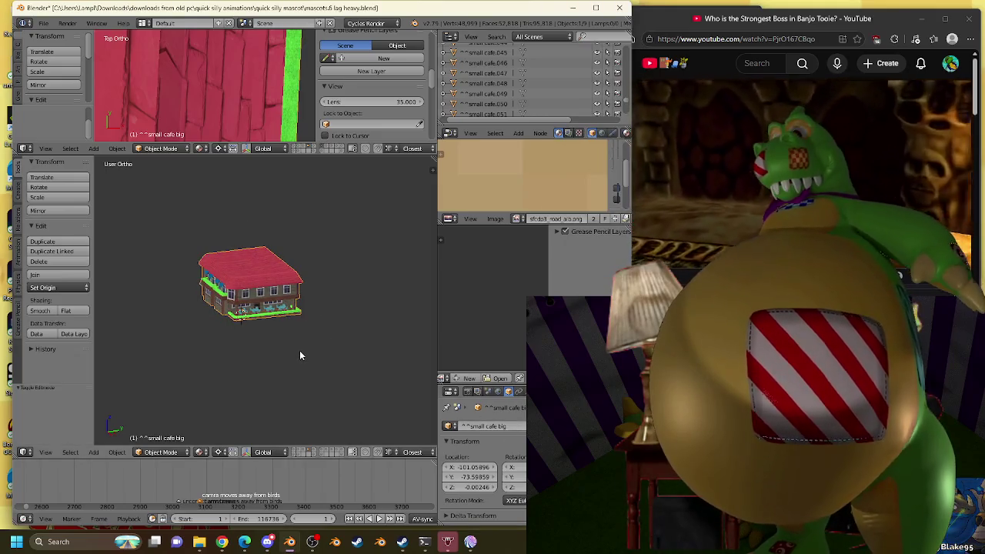
key(1)
scroll(485, 431, down, 3)
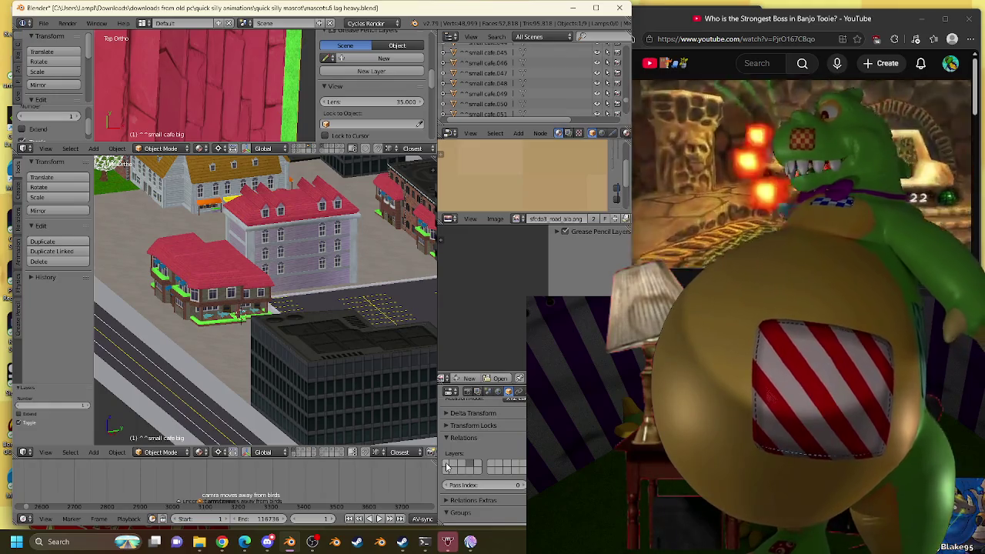
click(447, 466)
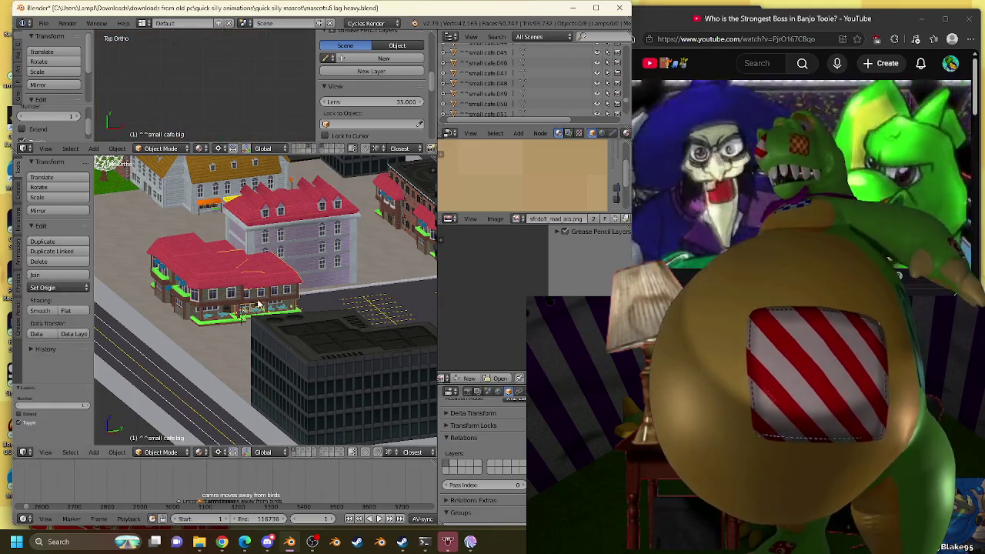
Save the blend file and switch to top view.
click(44, 23)
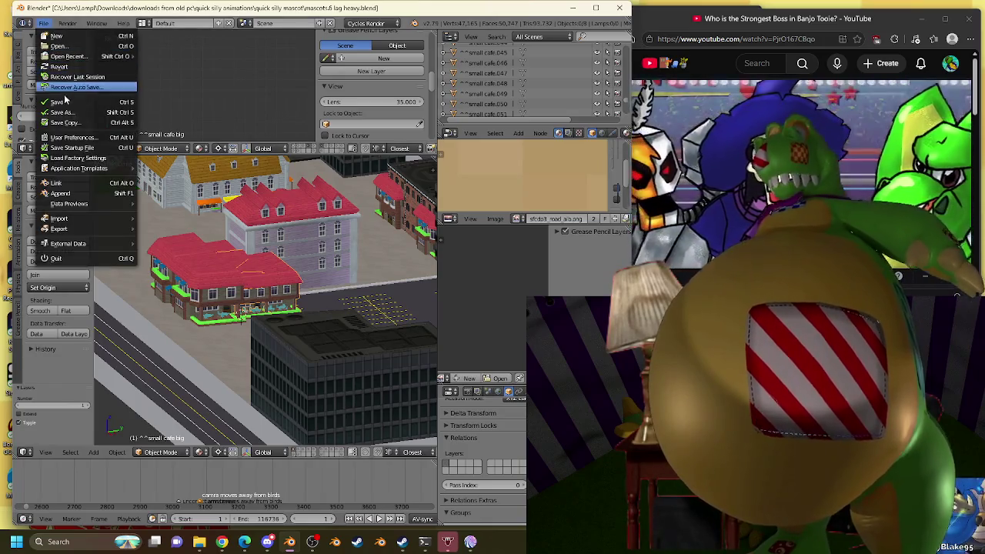
click(66, 101)
key(KP_7)
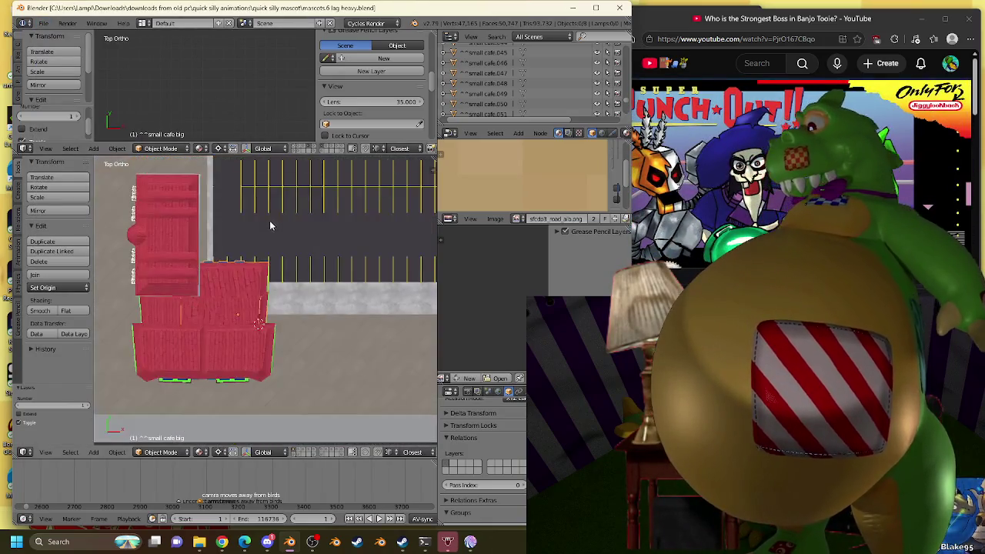
Move the big café block to the lower right in top view.
shift+middle_drag(292, 290, 258, 252)
key(g)
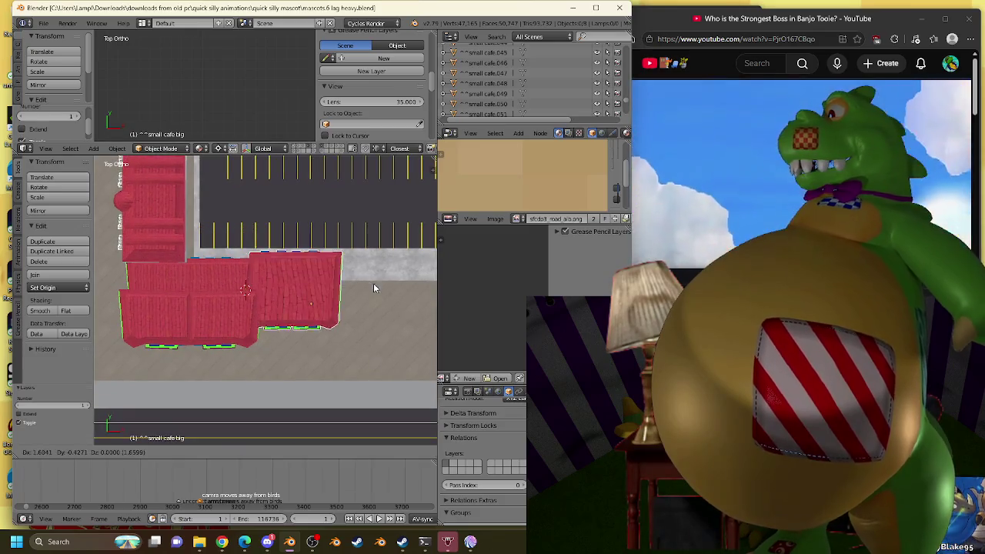
click(378, 308)
scroll(308, 288, up, 1)
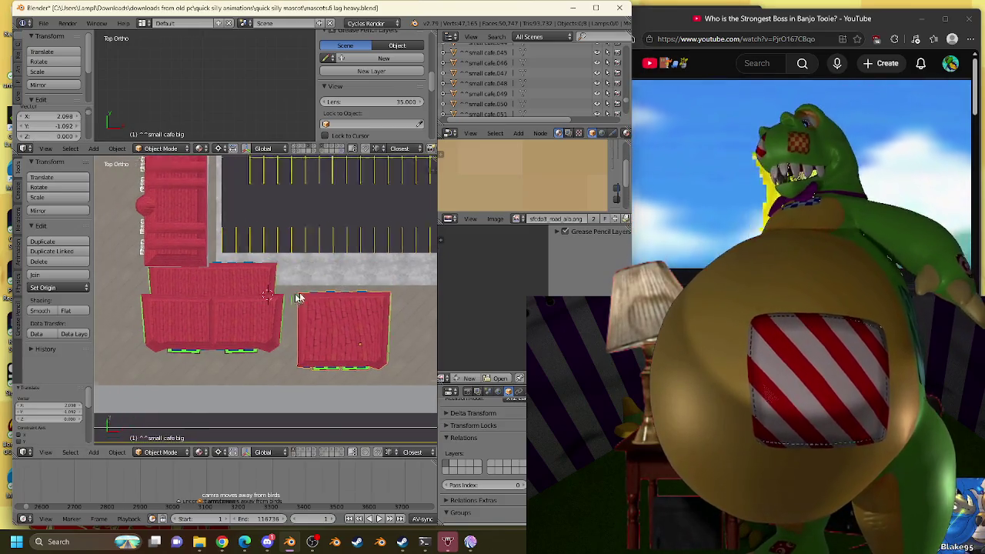
scroll(297, 291, up, 2)
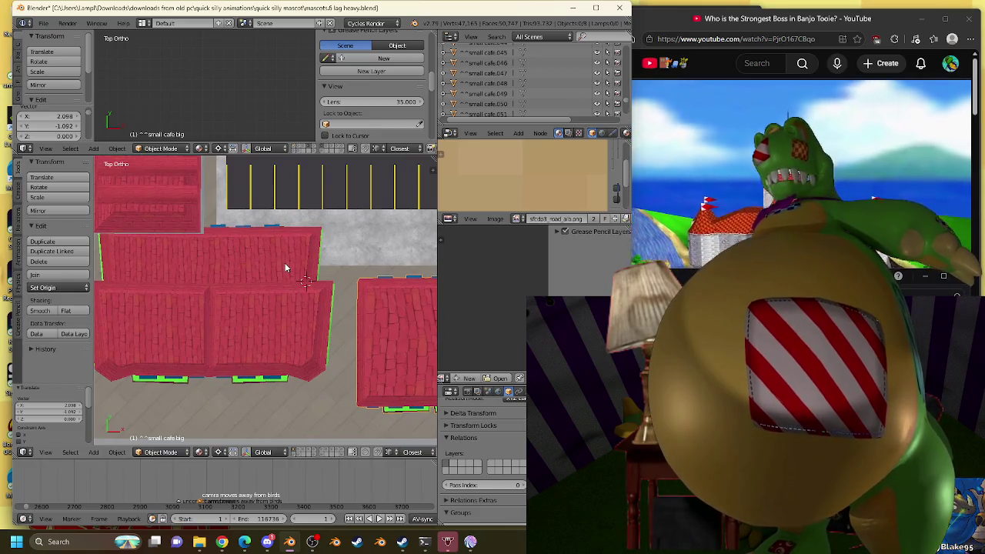
scroll(285, 267, down, 5)
scroll(271, 295, up, 4)
Place the long café beside the parking lot and reposition the big café.
right_click(295, 277)
key(g)
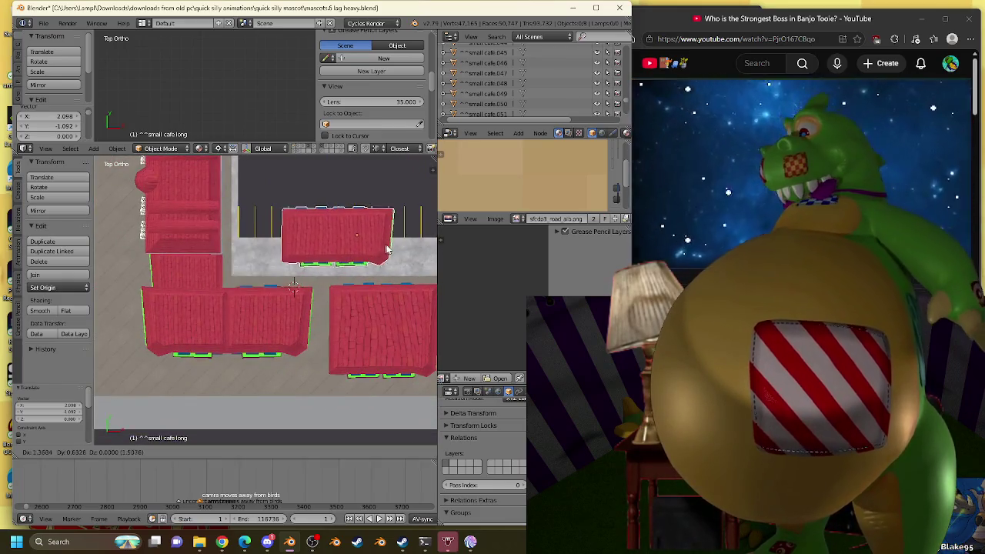
click(419, 248)
right_click(392, 315)
key(g)
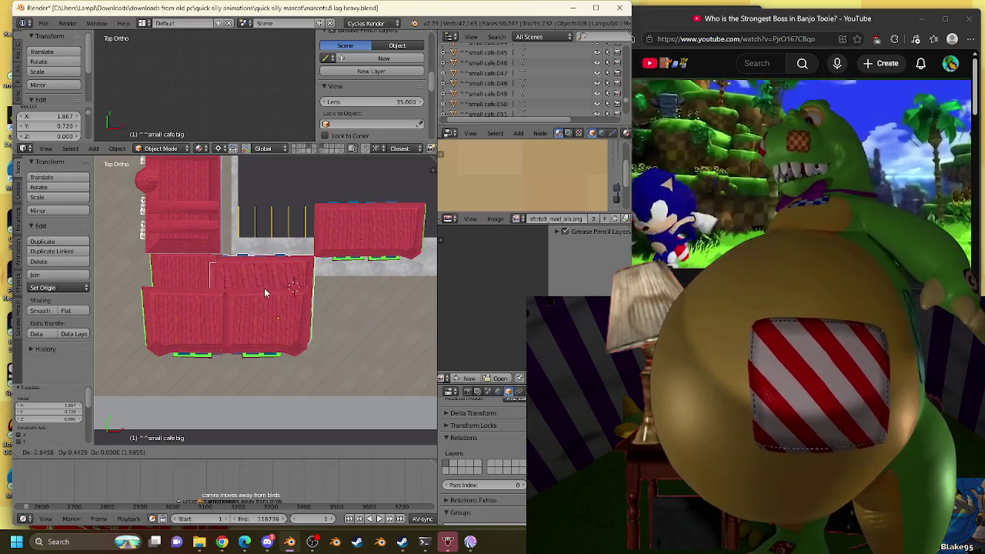
click(264, 288)
Delete the overlapping small cafe.050 copy.
right_click(255, 320)
key(x)
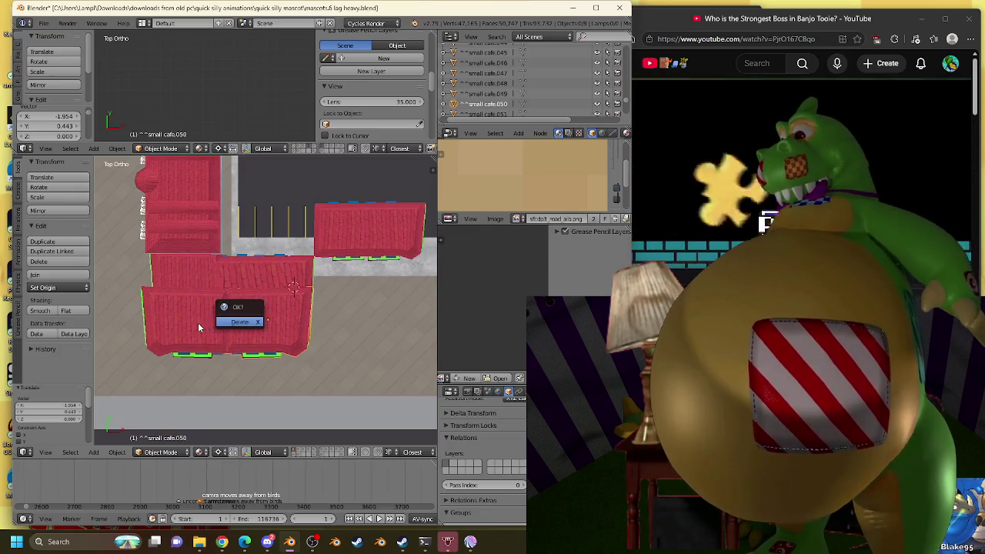
key(Return)
Select small cafe.052 and inspect its Y scale without changing it.
right_click(198, 328)
scroll(356, 82, down, 5)
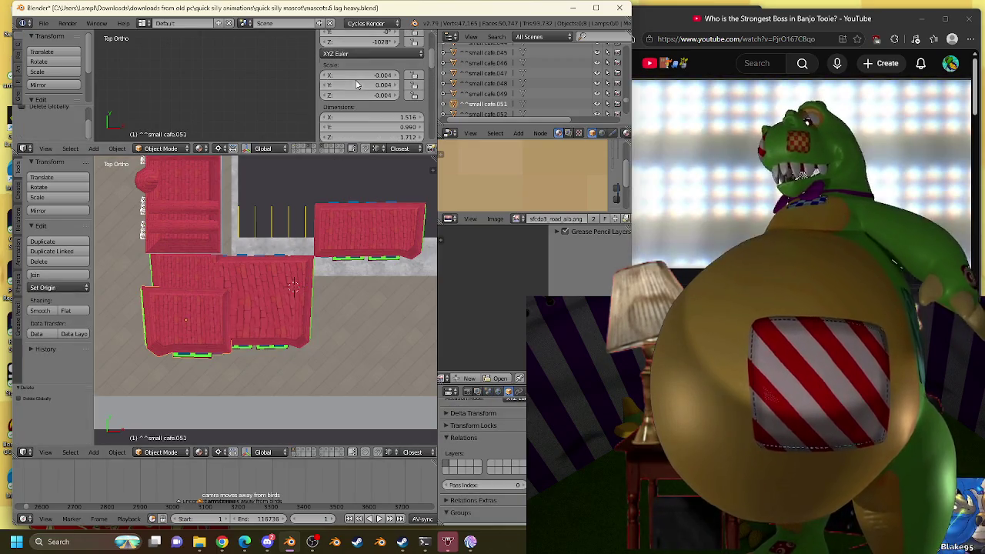
right_click(186, 262)
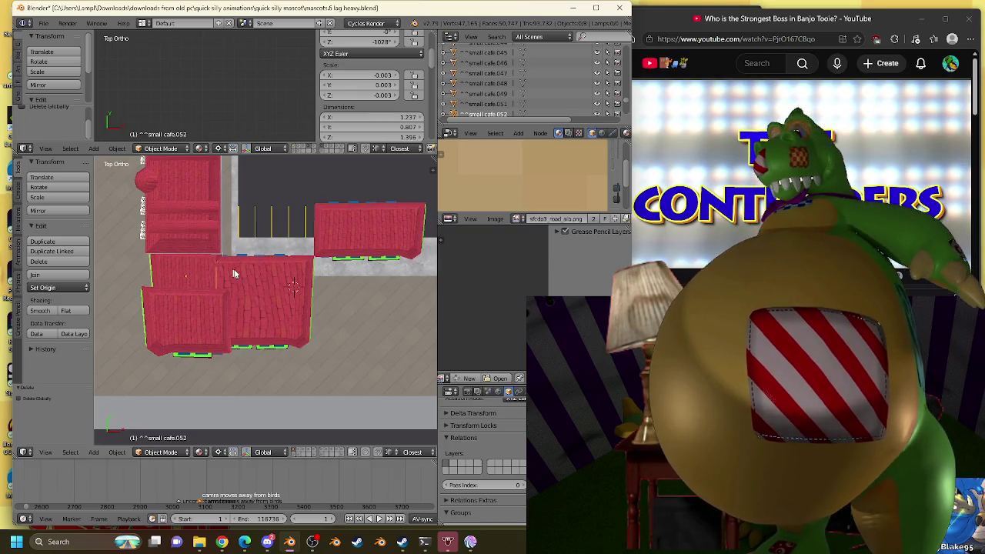
click(369, 85)
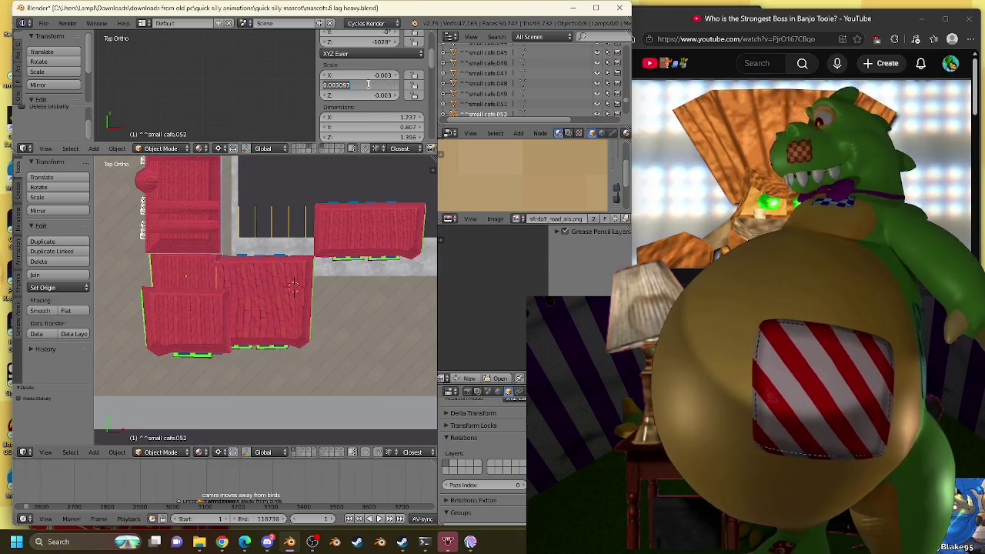
click(282, 277)
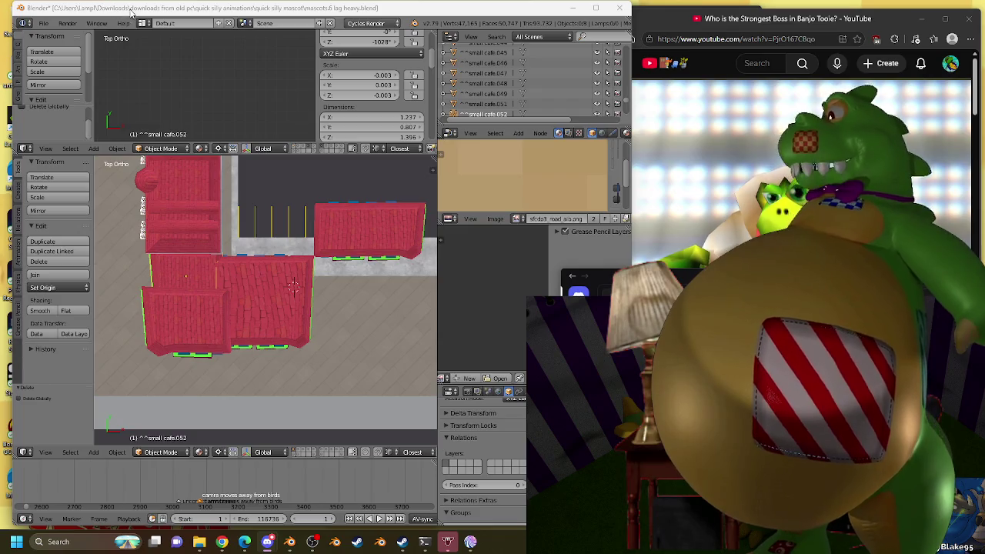
right_click(183, 306)
key(x)
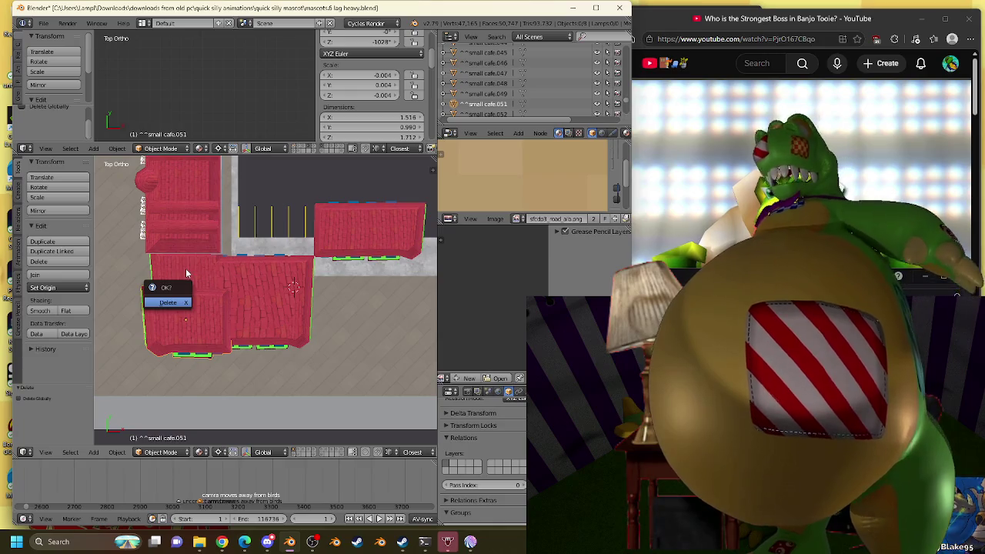
Delete the two leftover small café copies.
key(Return)
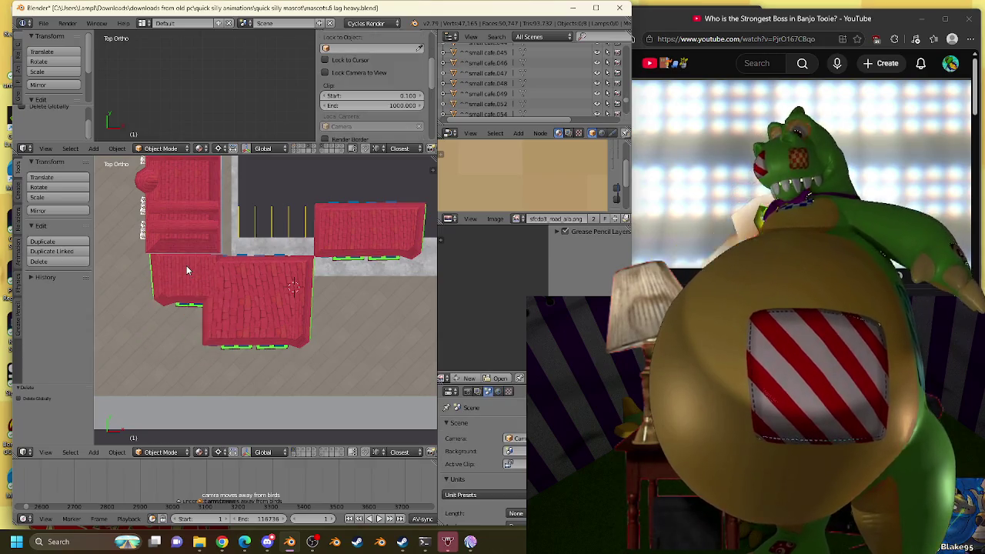
key(x)
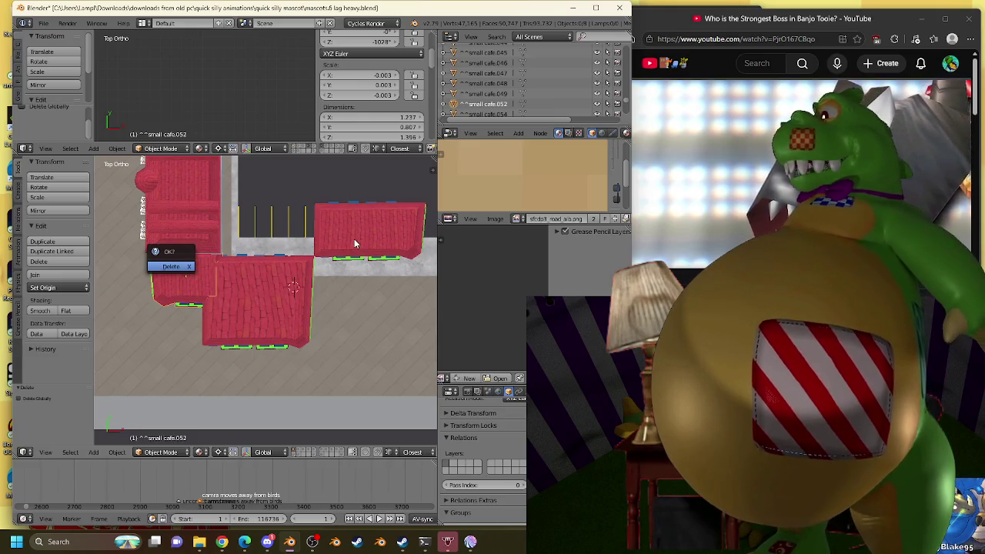
key(Return)
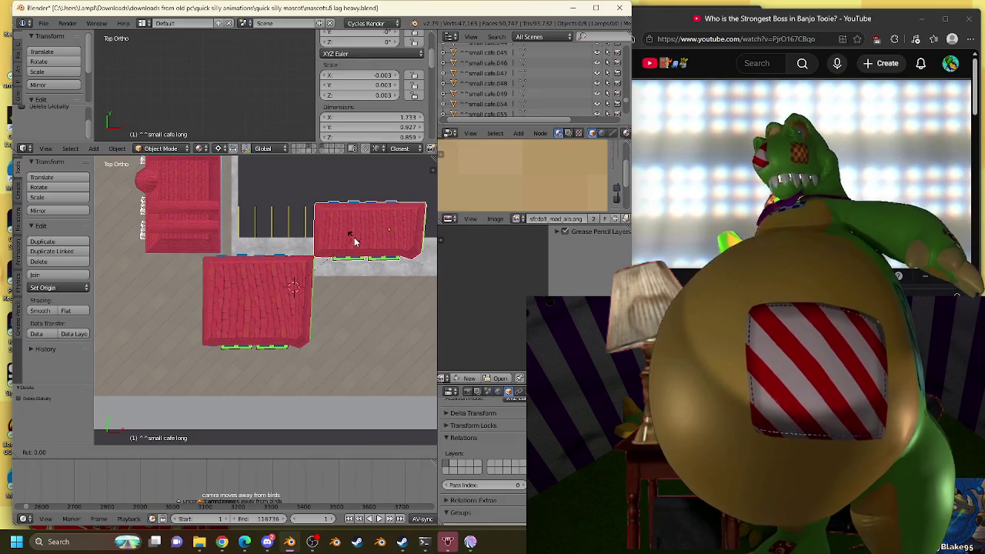
Rotate the long café 90° and set it against the big café's left side.
text(r90)
key(Return)
shift+middle_drag(362, 254, 385, 262)
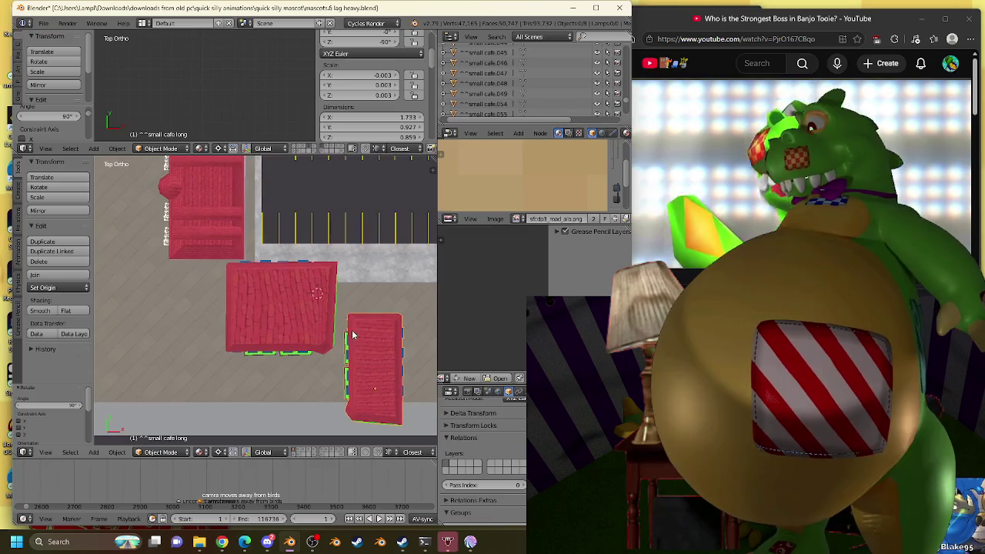
key(g)
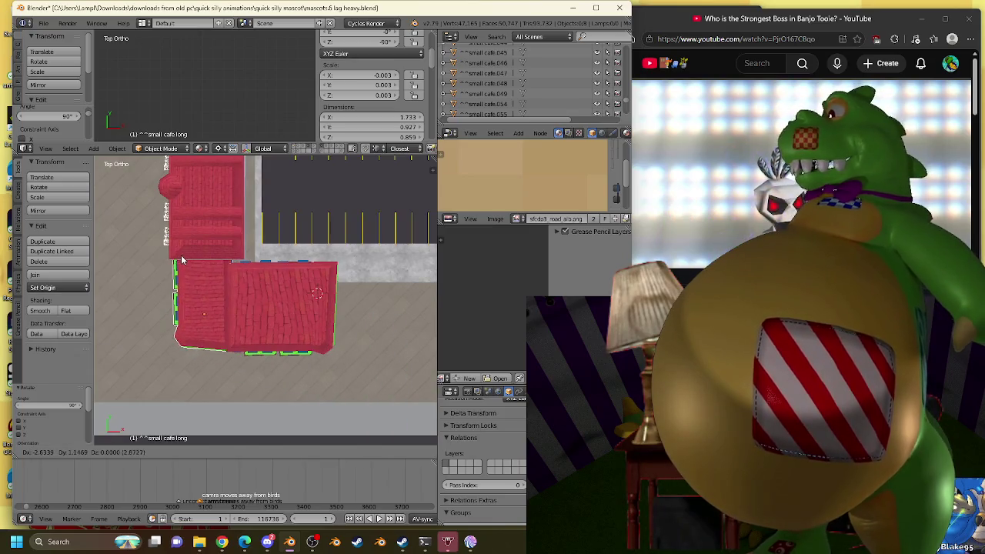
click(184, 264)
mouse_move(184, 263)
middle_down()
mouse_move(242, 206)
mouse_move(369, 209)
mouse_move(209, 233)
mouse_move(168, 218)
mouse_move(275, 248)
mouse_move(254, 254)
mouse_move(338, 254)
middle_up()
right_click(339, 254)
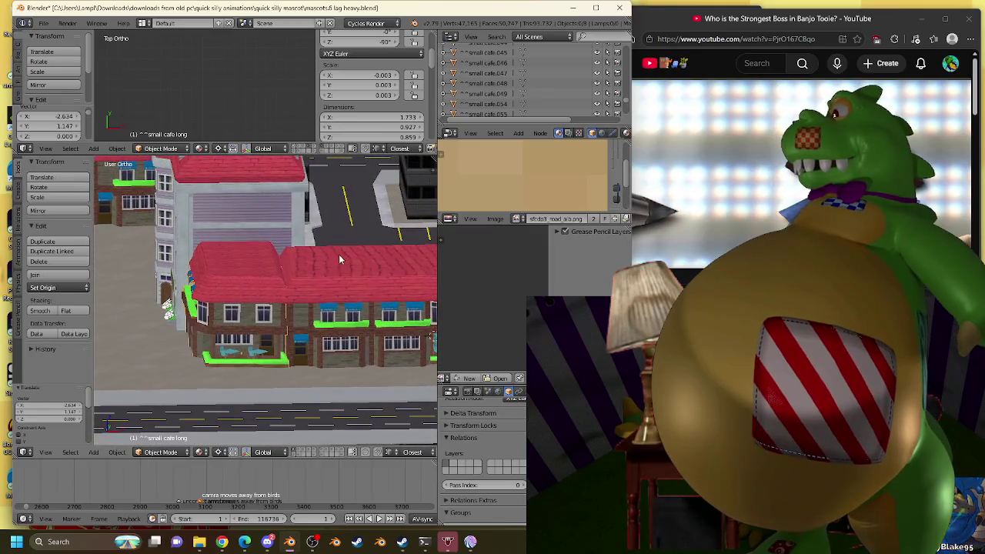
Fine-tune the big café's Location X, settling at -100.715.
scroll(369, 85, up, 3)
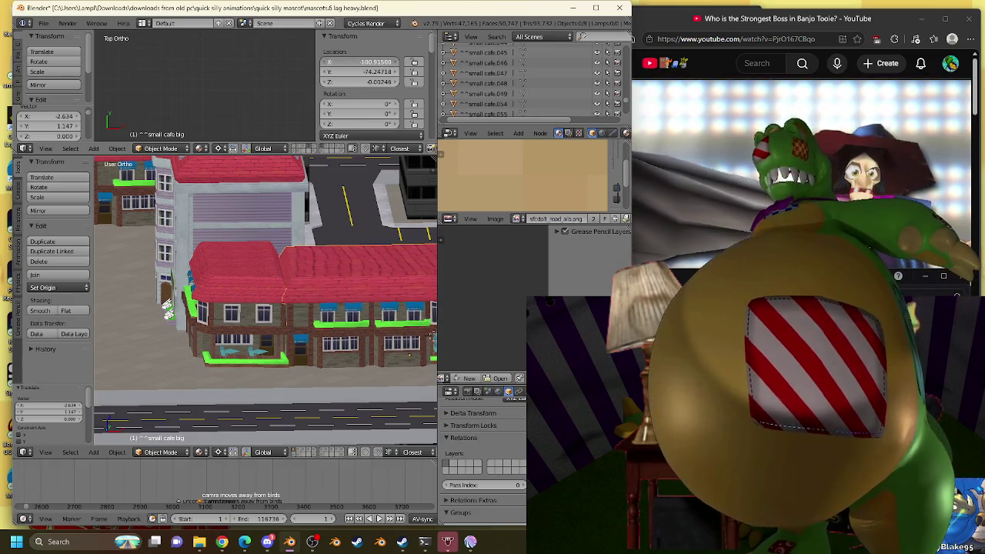
drag(362, 62, 356, 61)
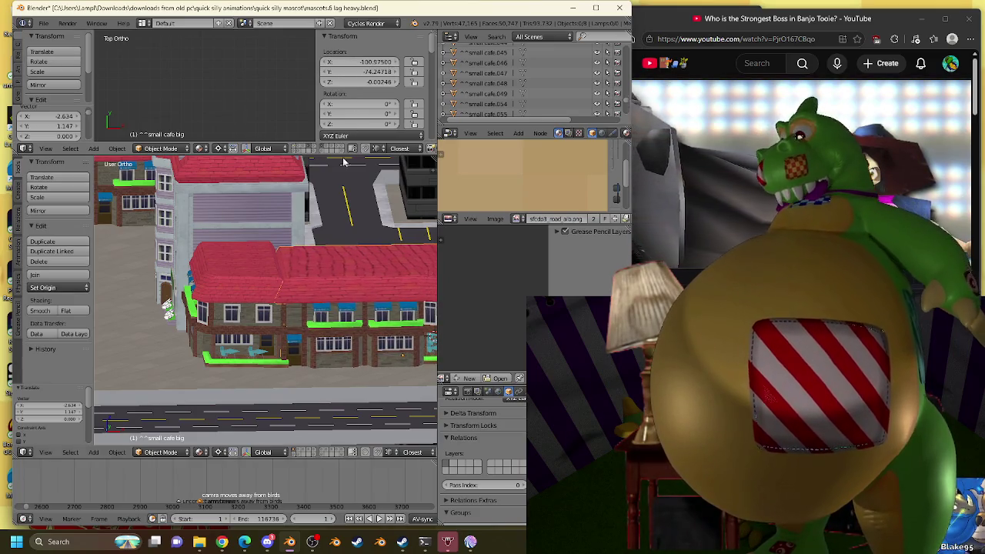
mouse_move(269, 300)
middle_down()
mouse_move(208, 329)
mouse_move(139, 288)
mouse_move(193, 311)
mouse_move(153, 297)
mouse_move(334, 315)
mouse_move(300, 323)
mouse_move(255, 281)
mouse_move(193, 281)
middle_up()
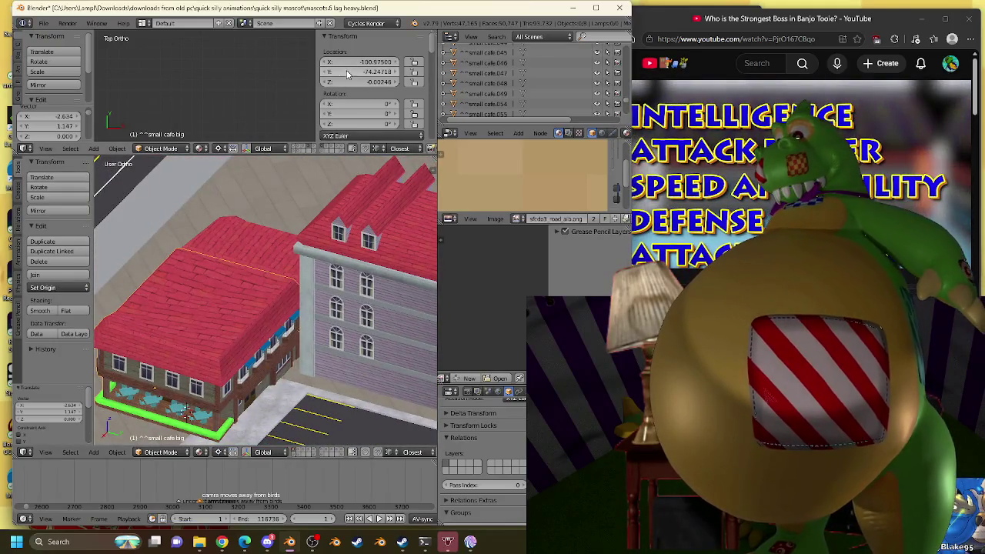
drag(348, 62, 338, 61)
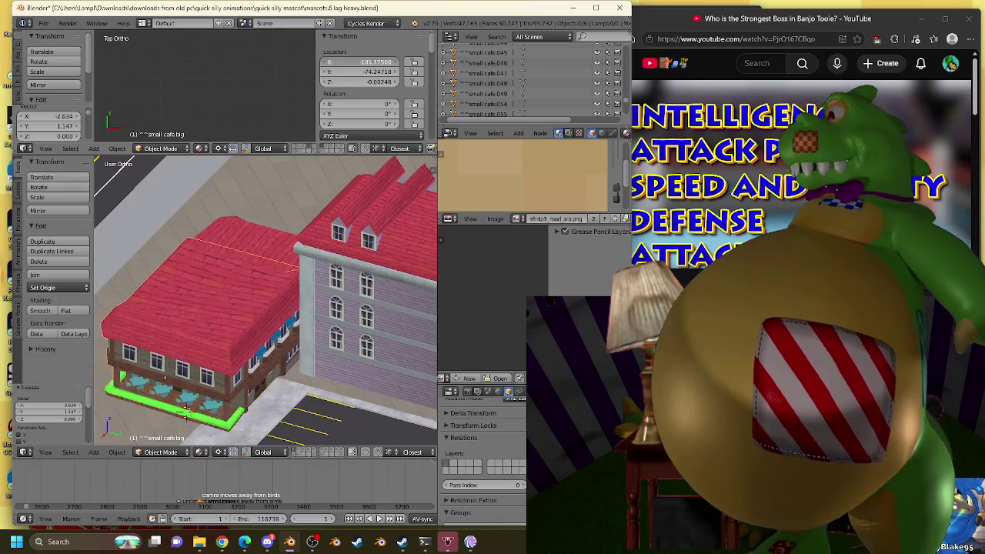
drag(348, 62, 362, 61)
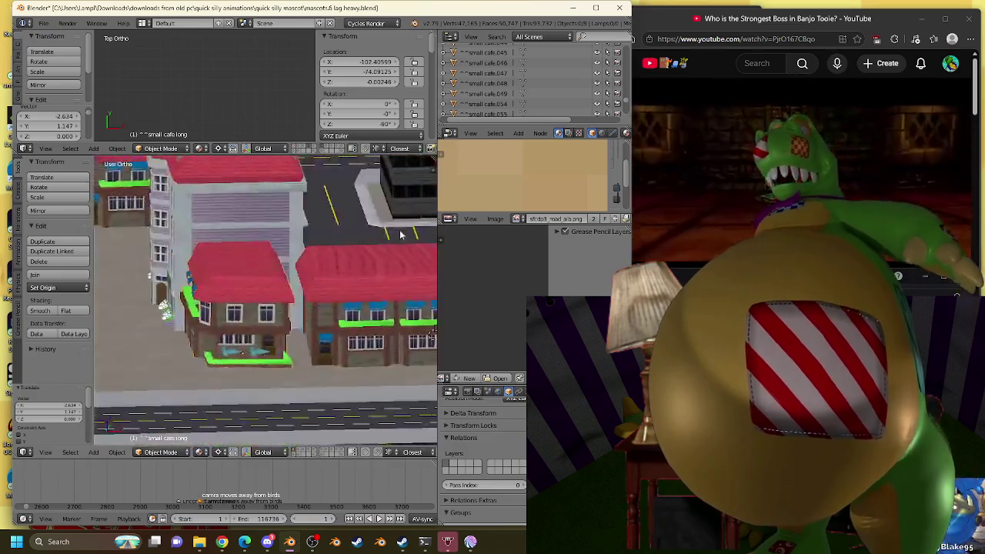
scroll(400, 235, up, 2)
mouse_move(356, 71)
mouse_down()
mouse_move(347, 71)
mouse_move(365, 75)
mouse_move(350, 61)
mouse_up()
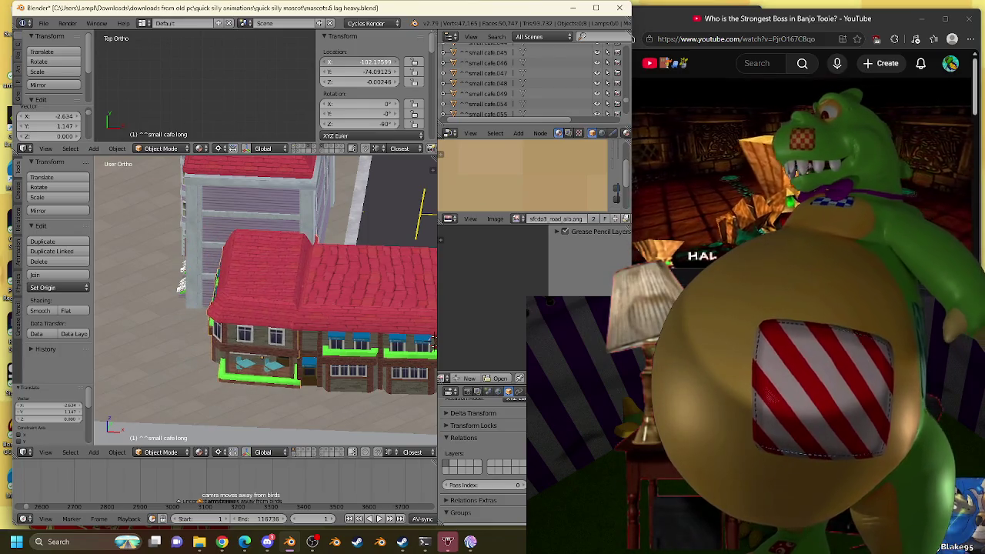
Nudge the long café along the Y axis to line up, then bring Bluesky forward.
mouse_move(350, 255)
middle_down()
mouse_move(279, 267)
mouse_move(134, 254)
mouse_move(150, 268)
mouse_move(184, 258)
mouse_move(269, 266)
middle_up()
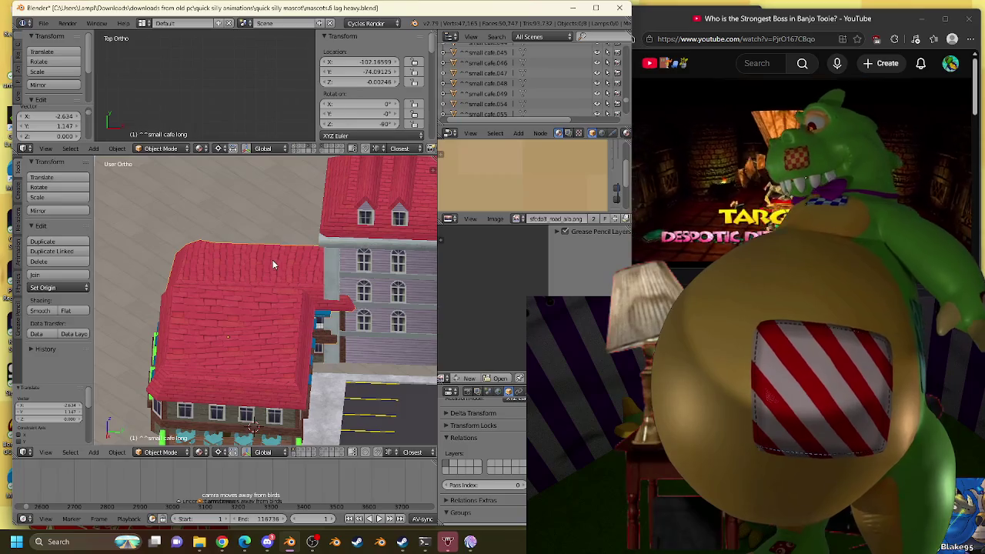
right_click(272, 262)
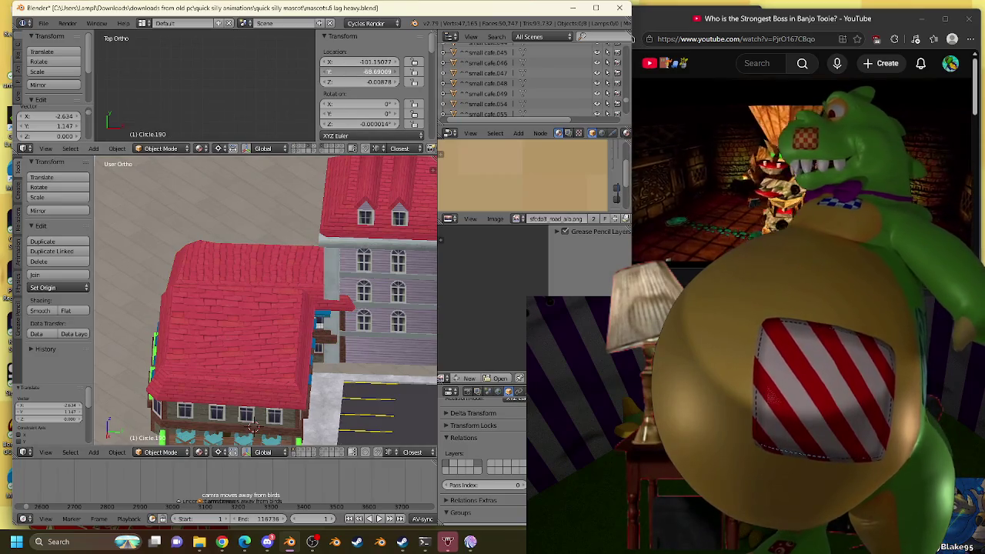
right_click(297, 253)
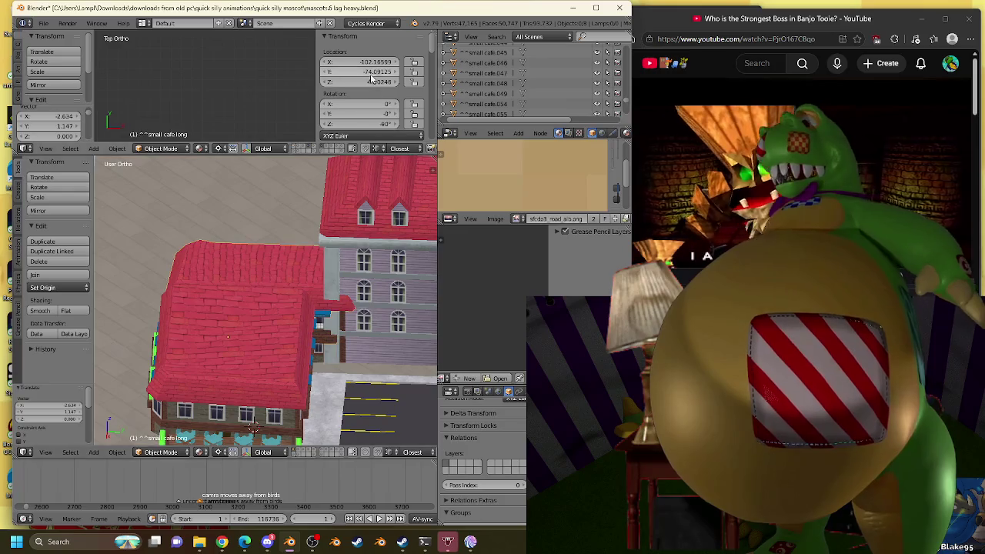
key(g)
key(y)
click(287, 331)
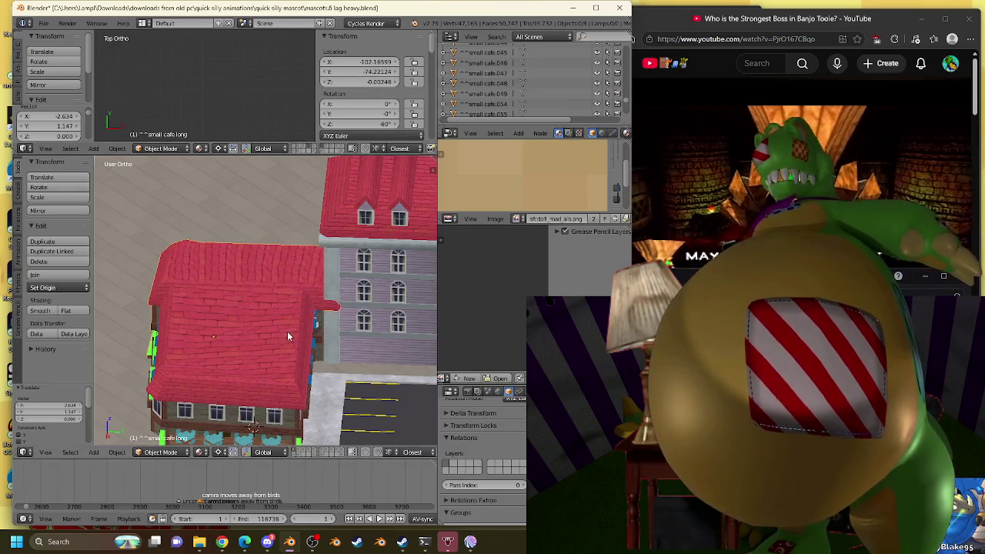
right_click(272, 325)
mouse_move(332, 327)
middle_down()
mouse_move(344, 317)
mouse_move(347, 75)
middle_up()
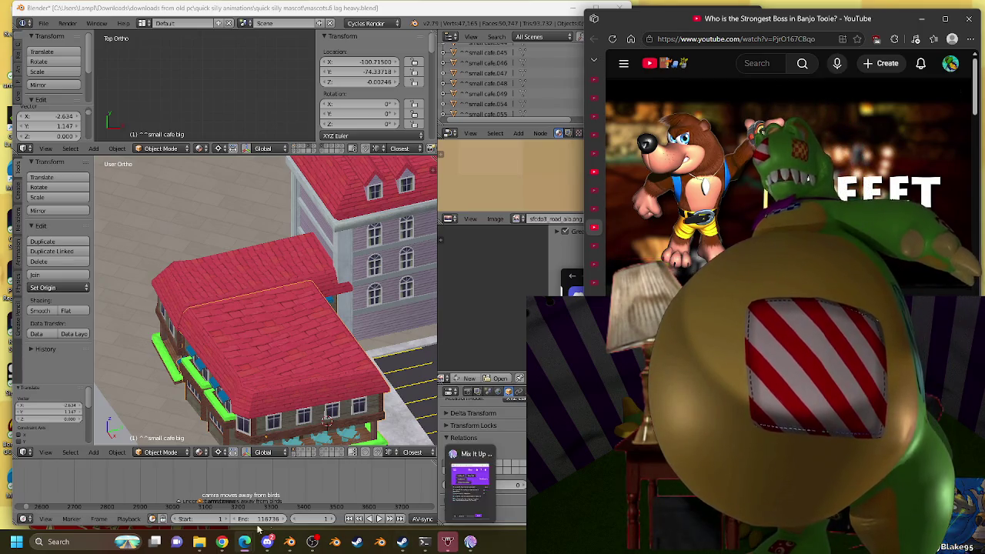
mouse_move(245, 541)
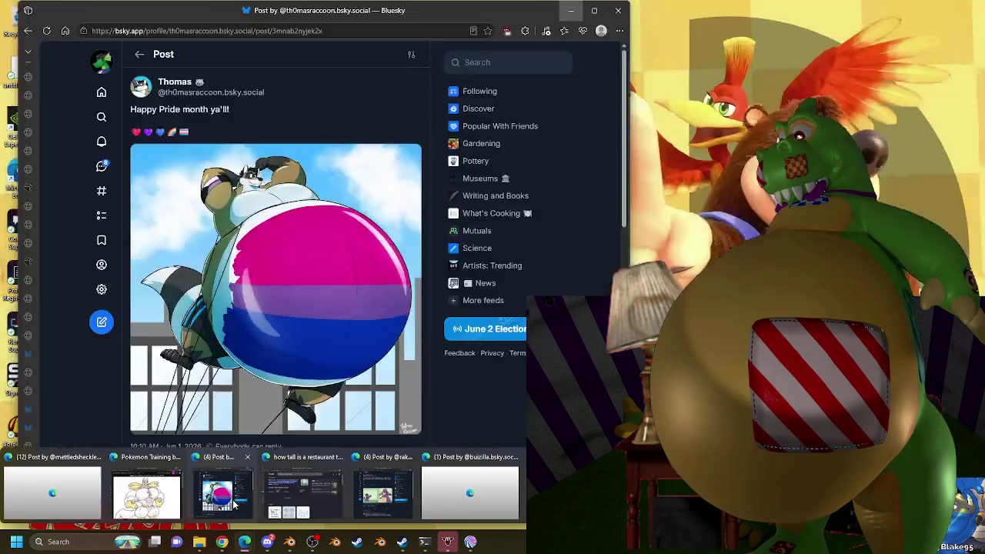
click(234, 504)
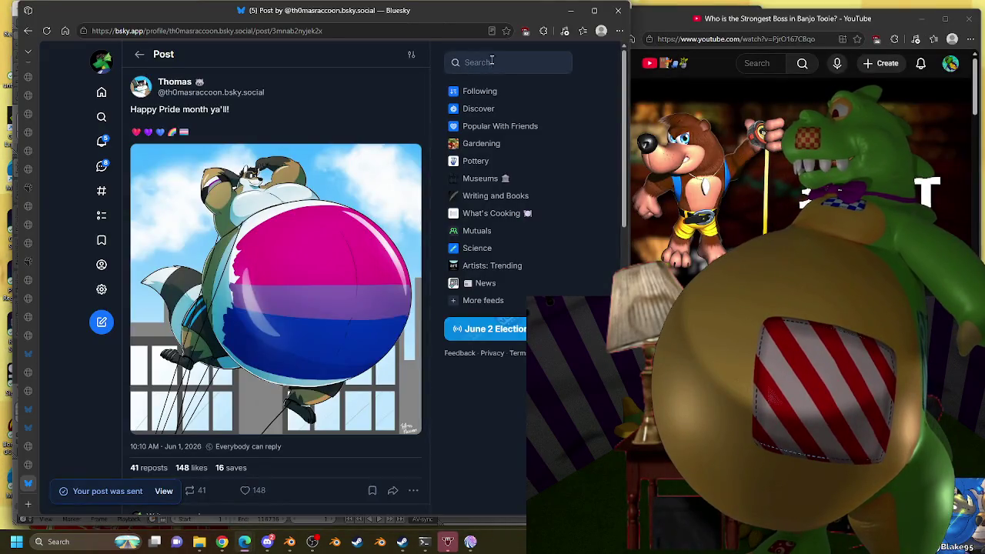
Search for the game composer's account and open their profile.
click(489, 63)
text(grant)
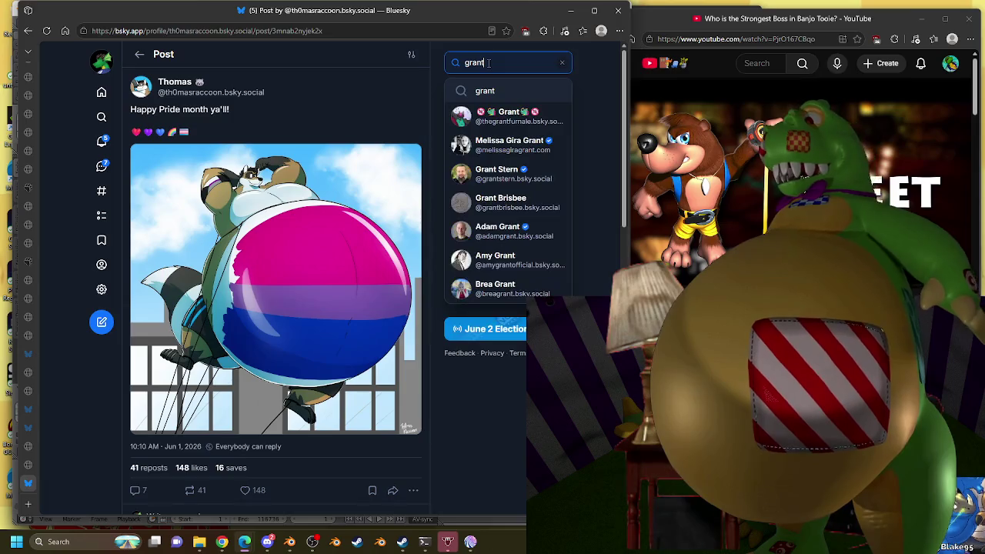
text(k)
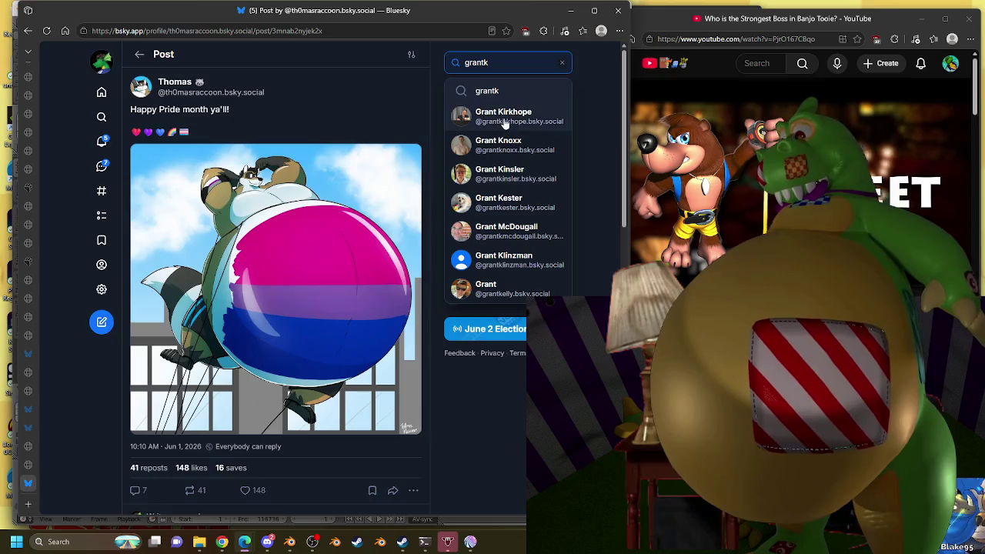
click(505, 123)
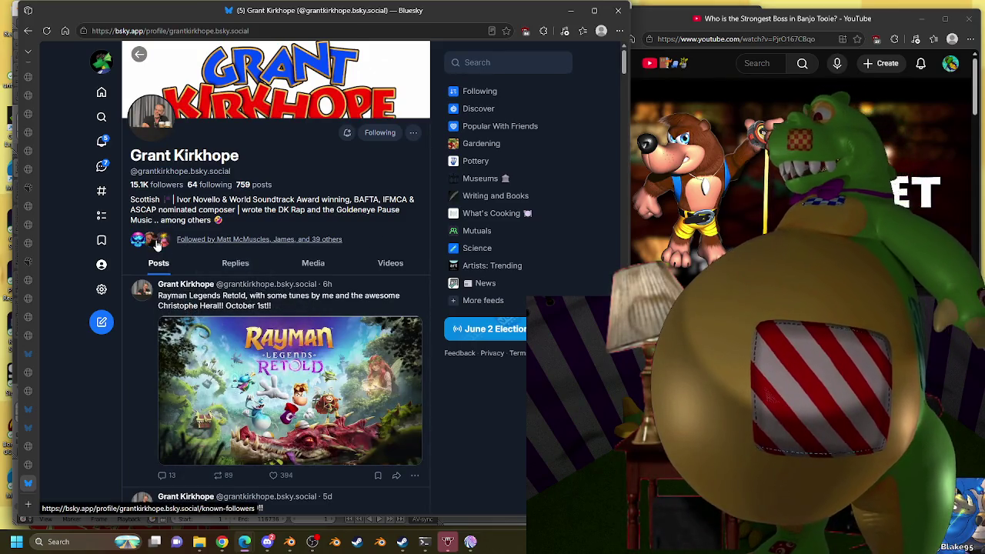
Post 'hey, uh... could you remind me how tall banjo is?' mentioning them, then minimize the browser.
scroll(172, 327, down, 3)
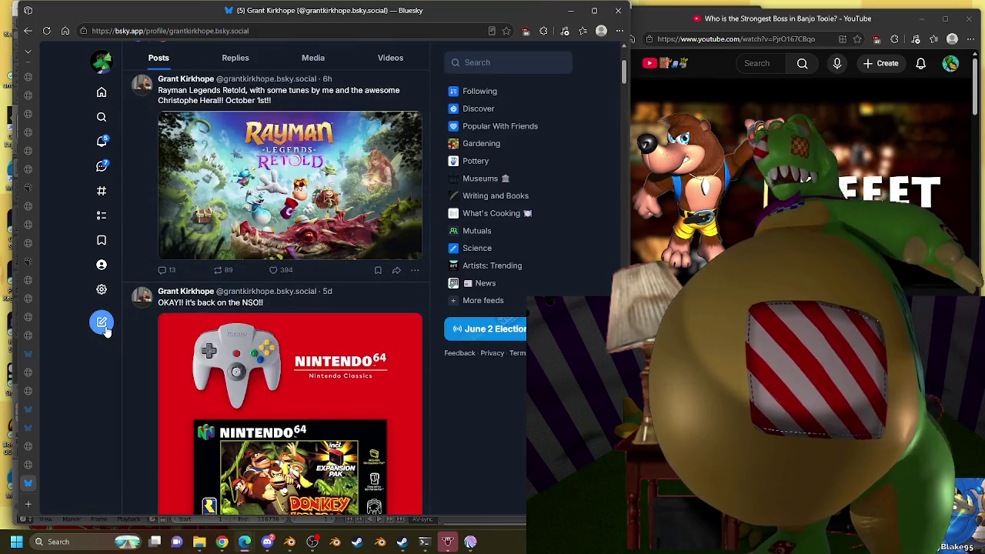
click(102, 323)
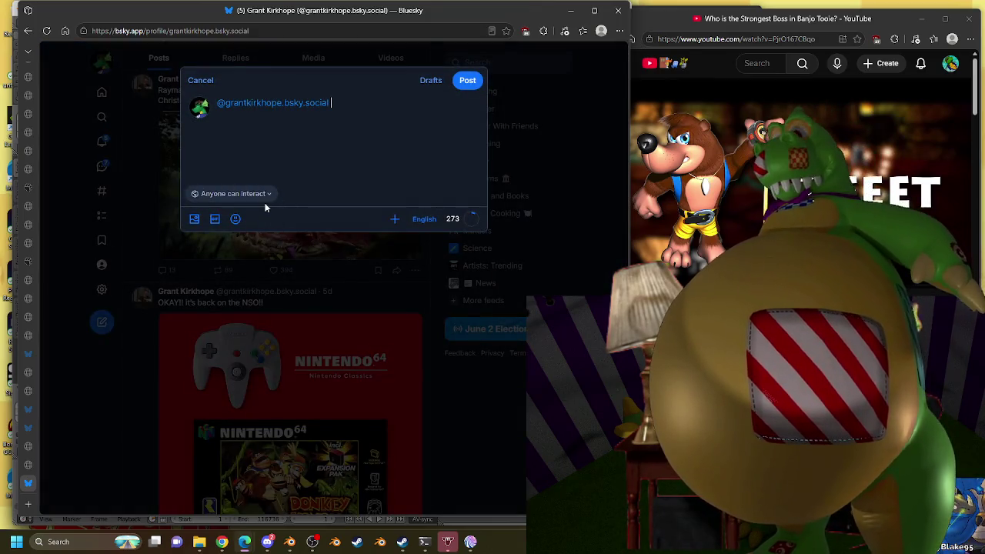
text(hey, uh...)
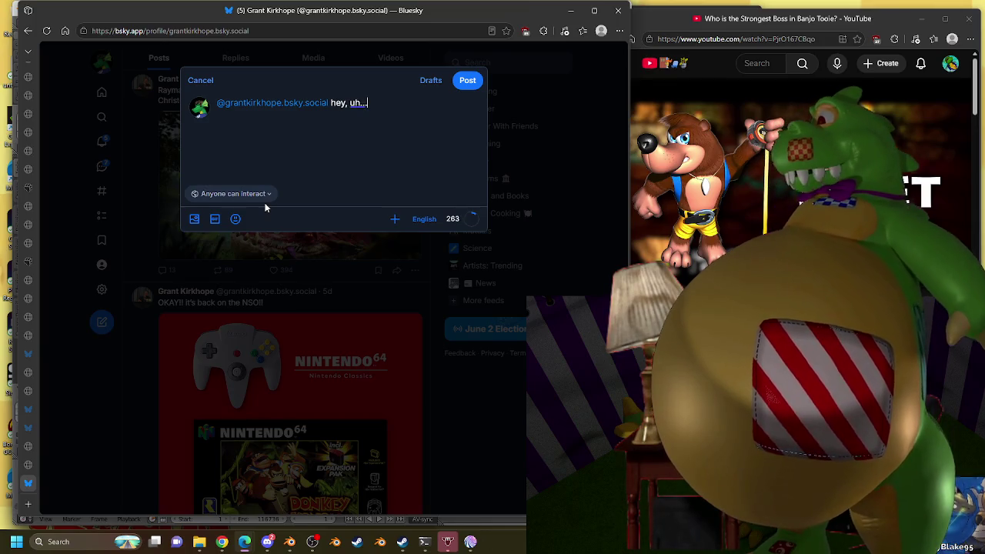
text( could you remind me how)
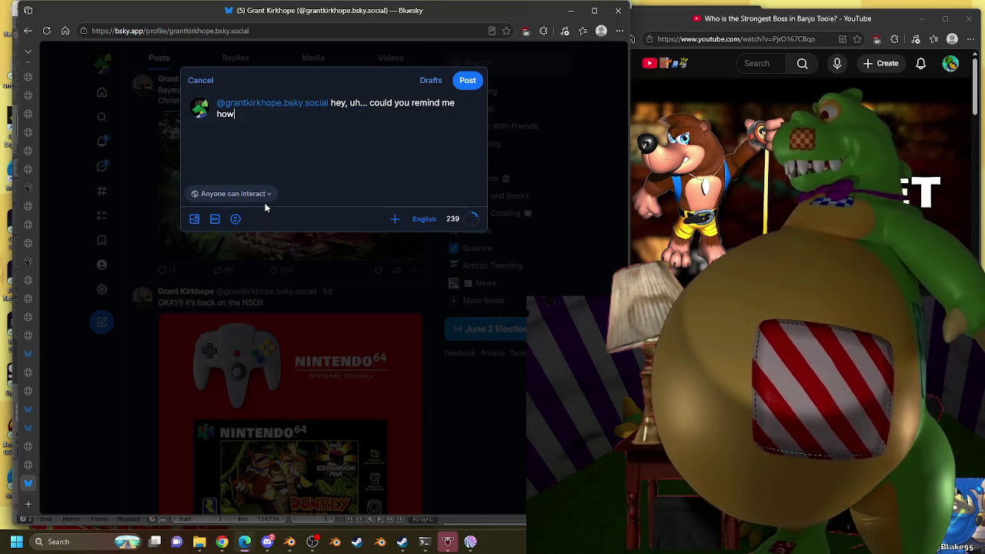
text( tall banjo )
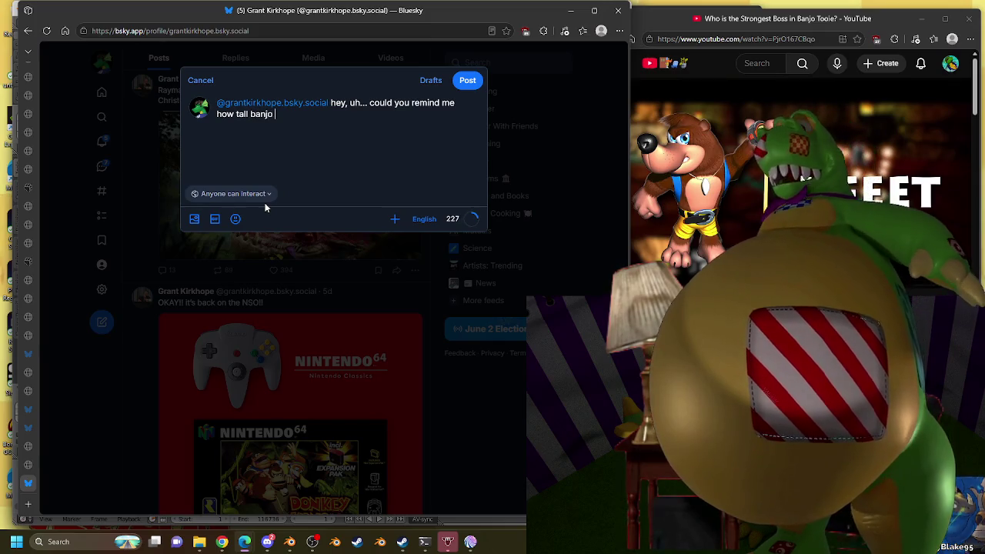
text(is?)
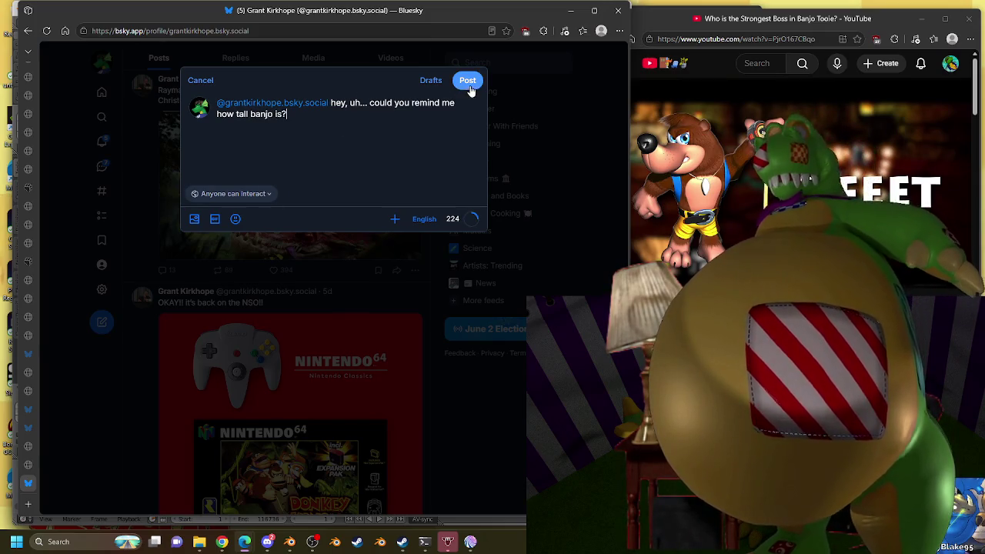
click(467, 80)
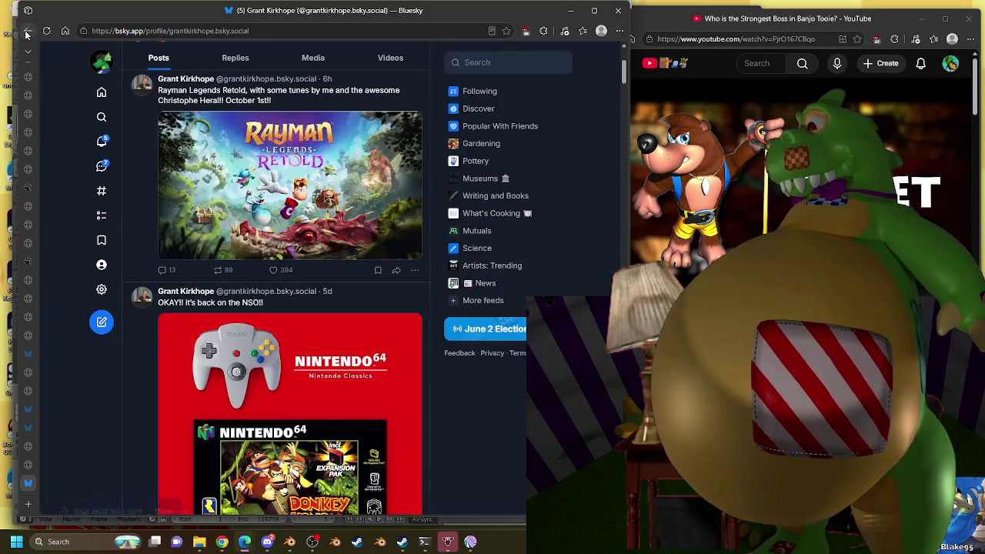
key(alt+Left)
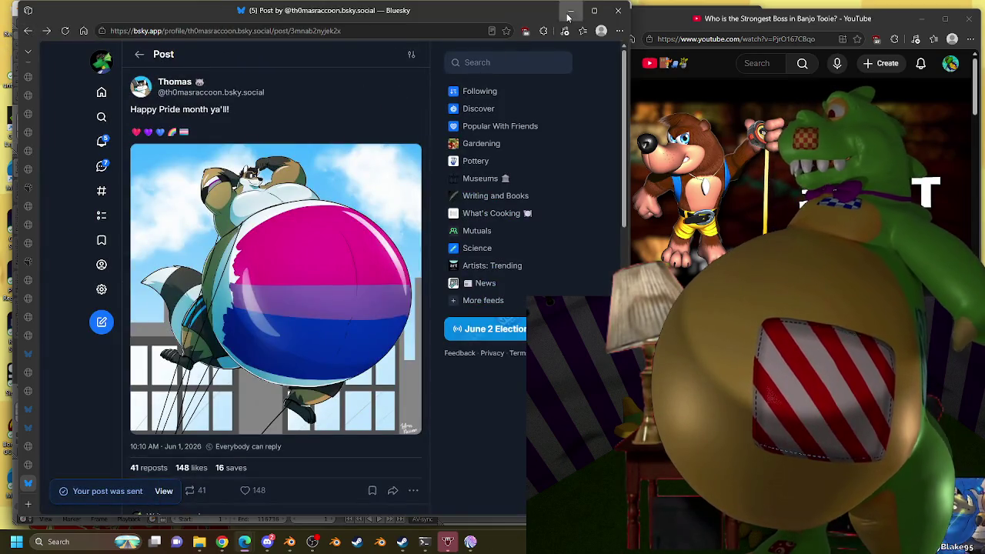
click(570, 10)
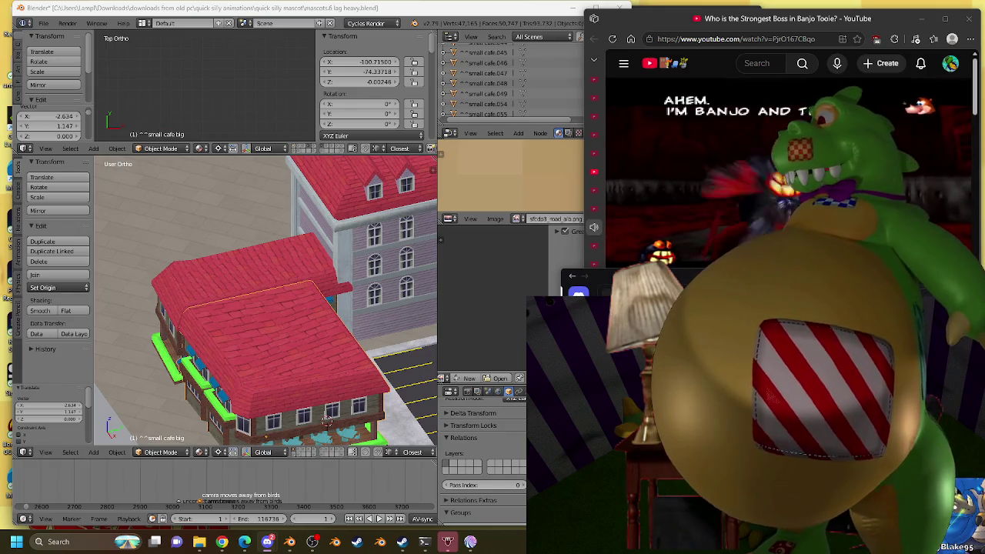
Move the long café to a new spot in top view and show layer 1.
mouse_move(418, 287)
middle_down()
mouse_move(265, 272)
mouse_move(383, 258)
mouse_move(368, 240)
mouse_move(324, 247)
middle_up()
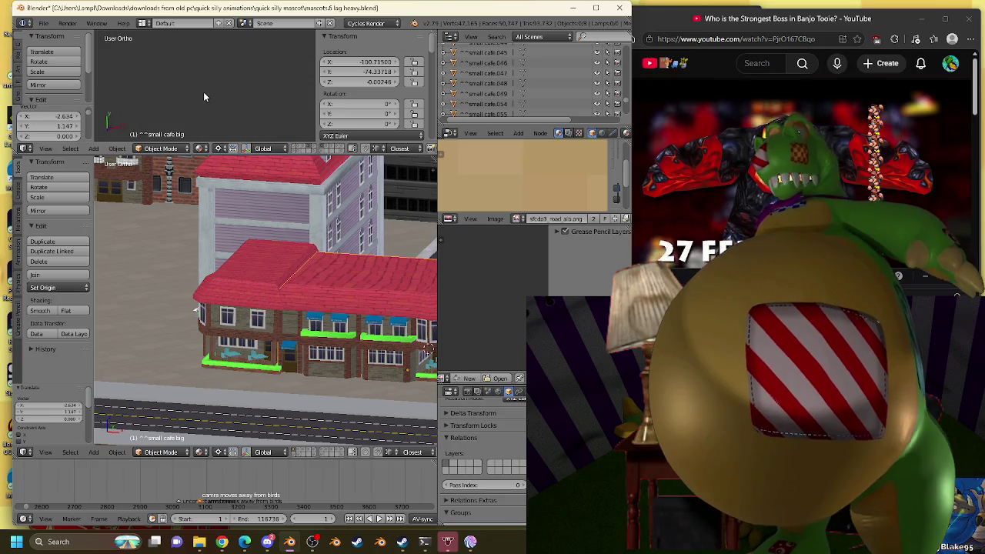
key(KP_7)
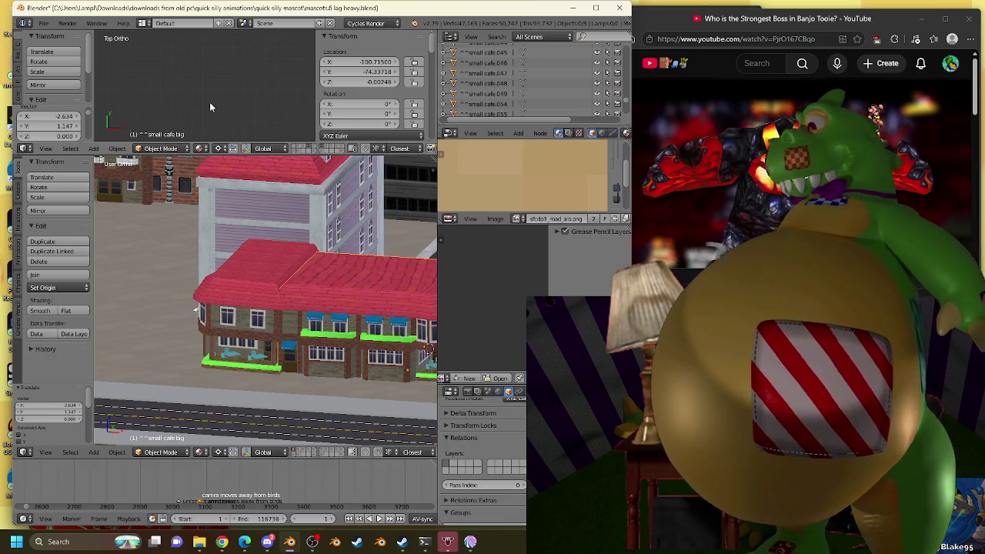
right_click(265, 260)
key(g)
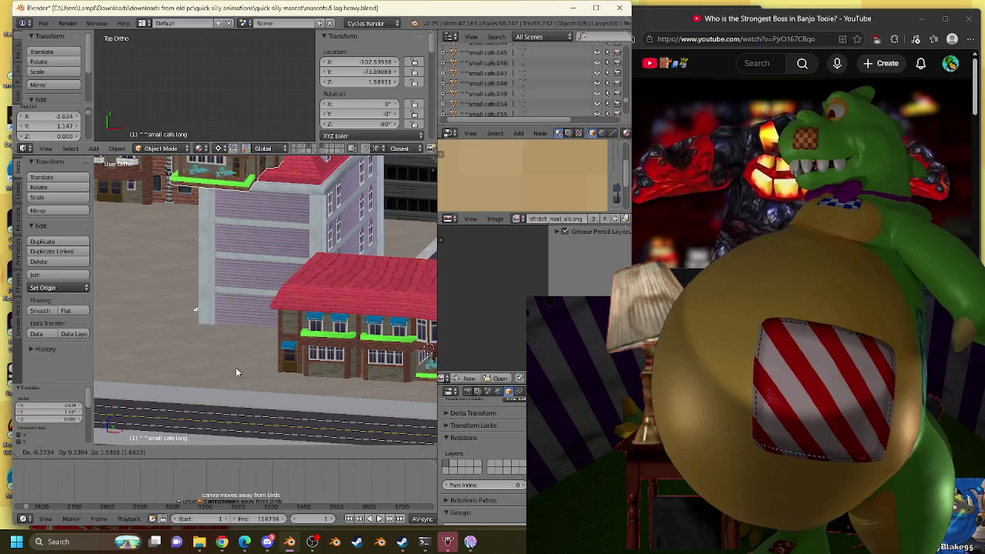
click(235, 367)
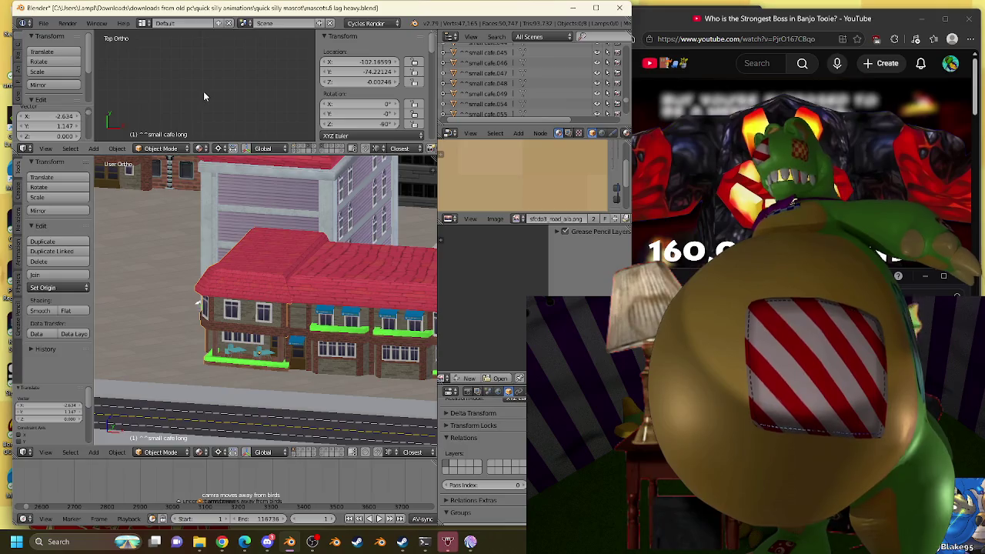
key(1)
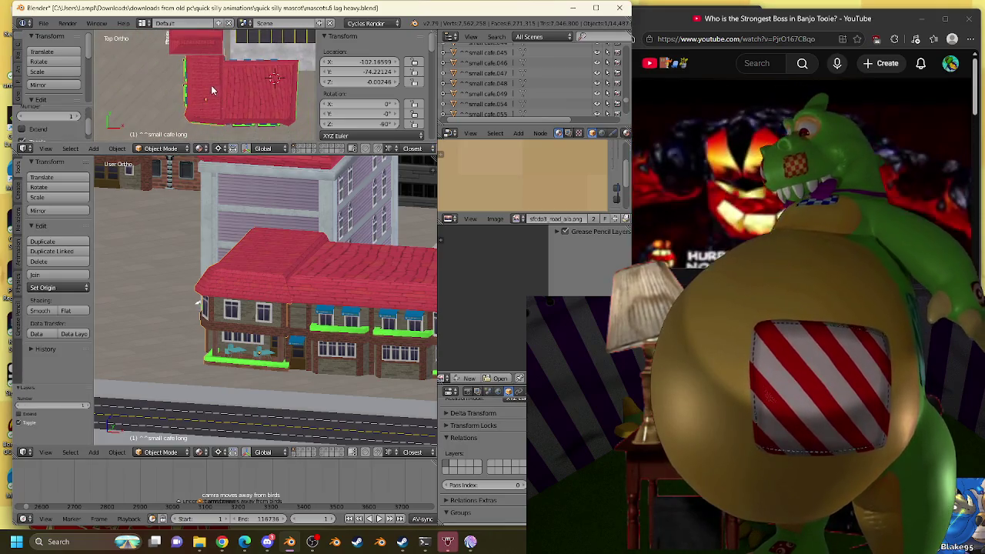
Frame small cafe.054, select small cafe.049, and place the 3D cursor on the café.
click(494, 106)
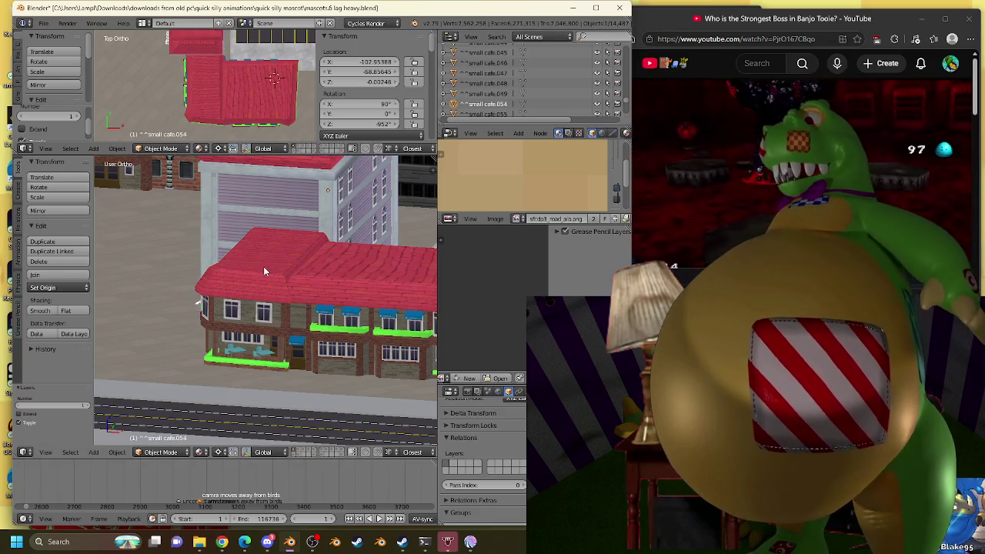
key(KP_Decimal)
shift+middle_drag(263, 271, 368, 269)
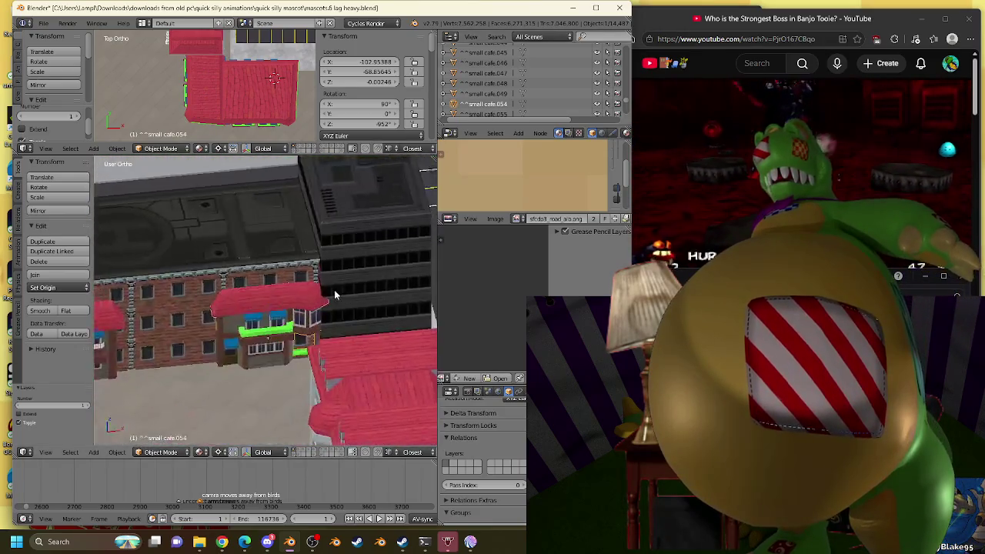
scroll(369, 269, down, 4)
scroll(369, 269, up, 2)
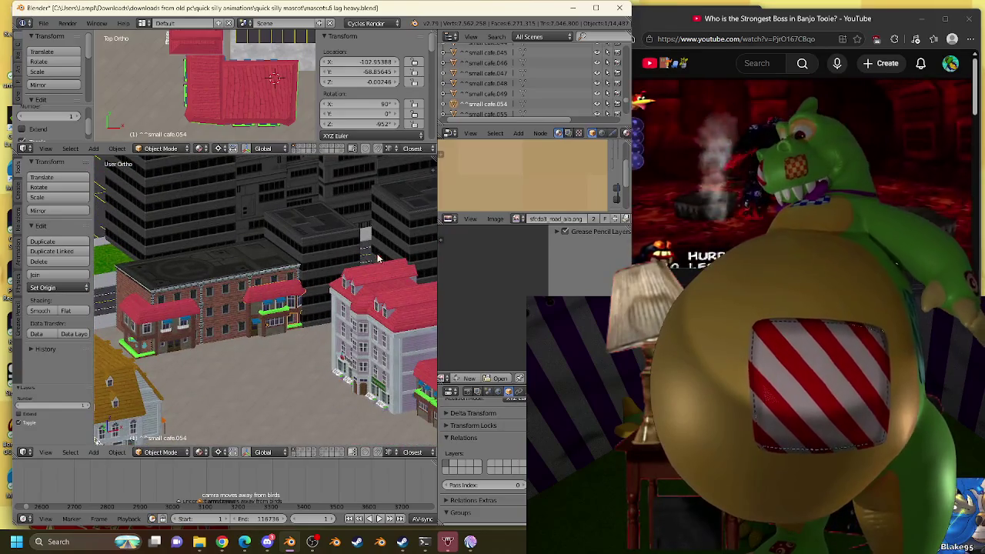
click(479, 94)
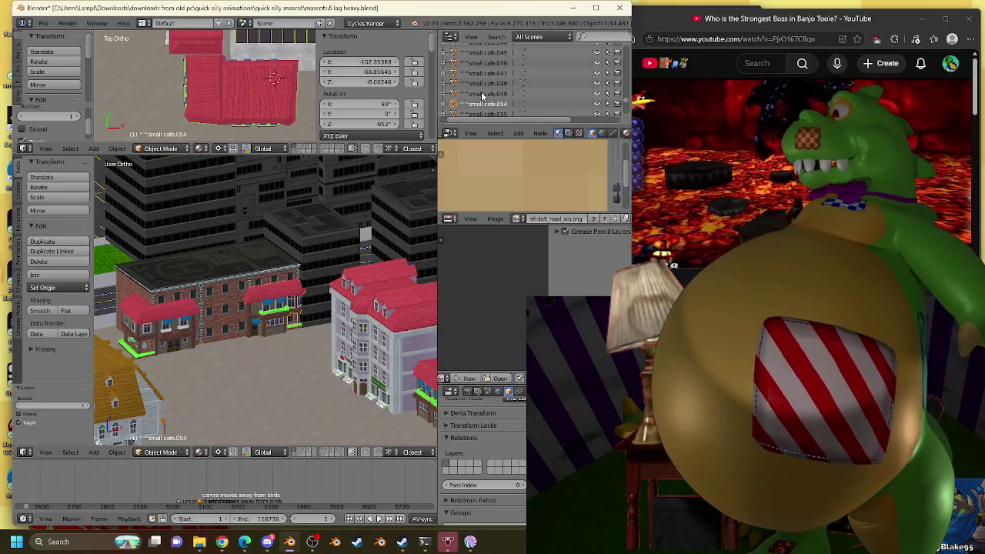
click(294, 292)
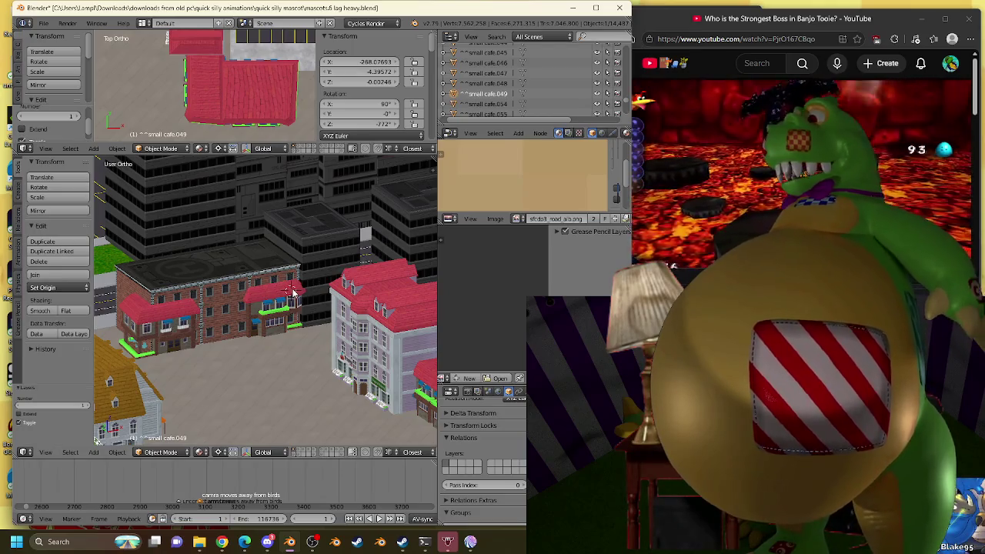
Snap the 3D cursor to small cafe.054, then delete that café.
right_click(277, 294)
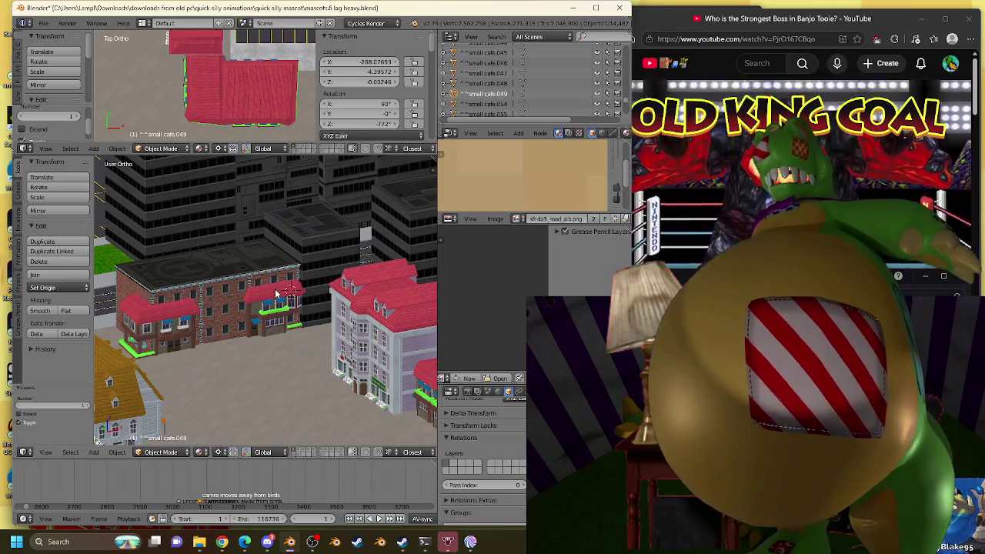
key(shift+s)
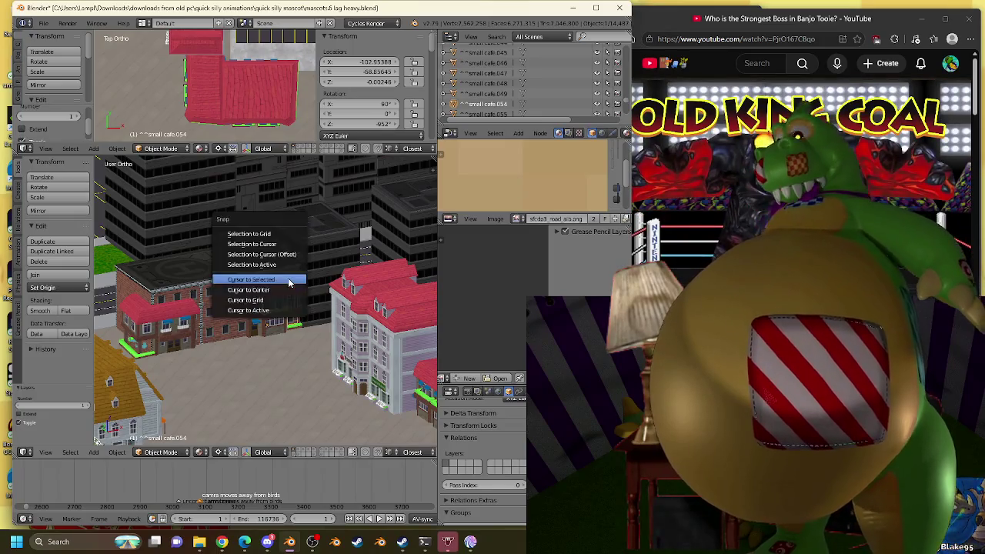
click(290, 283)
key(x)
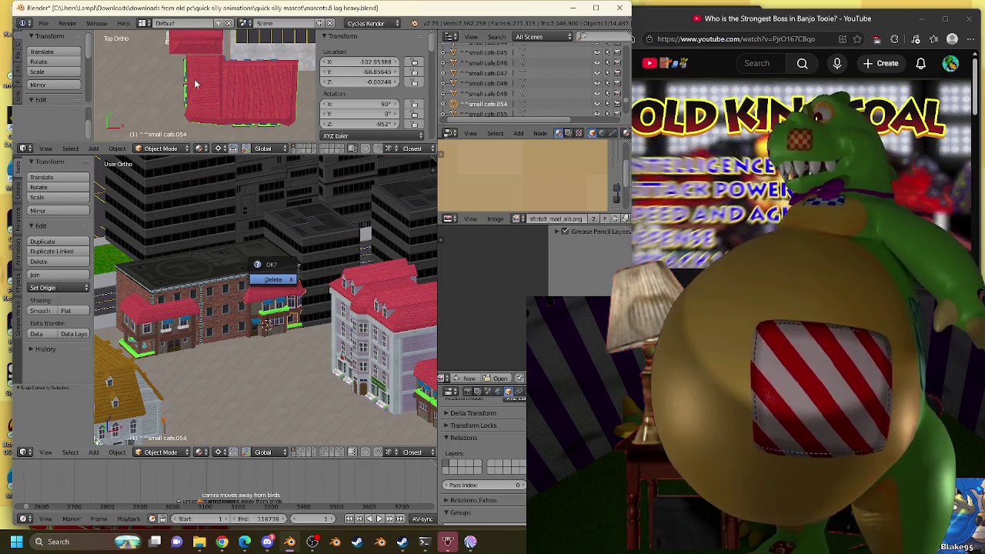
click(274, 279)
Create a linked duplicate of the long café and snap it onto the 3D cursor.
right_click(197, 83)
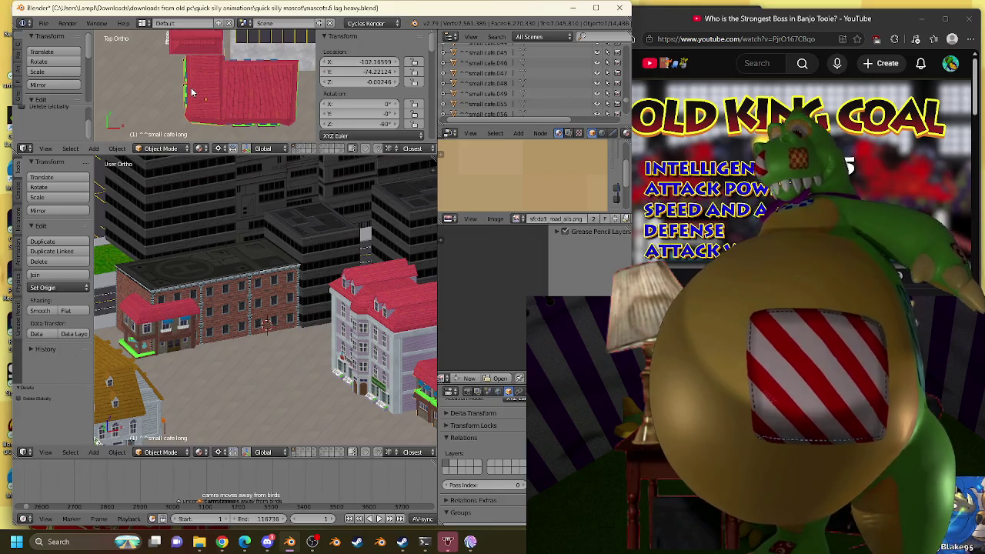
key(alt+d)
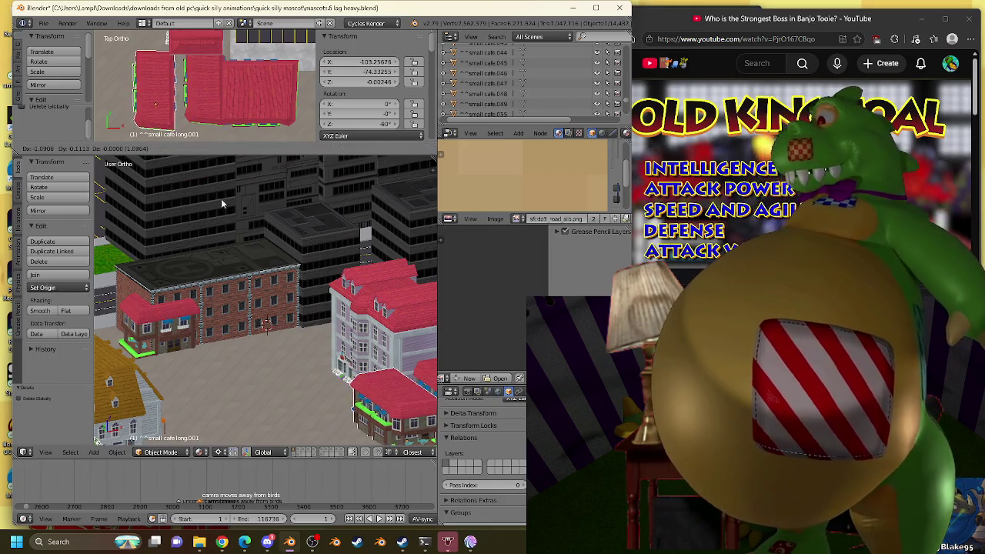
key(Escape)
key(shift+s)
click(253, 319)
key(KP_Decimal)
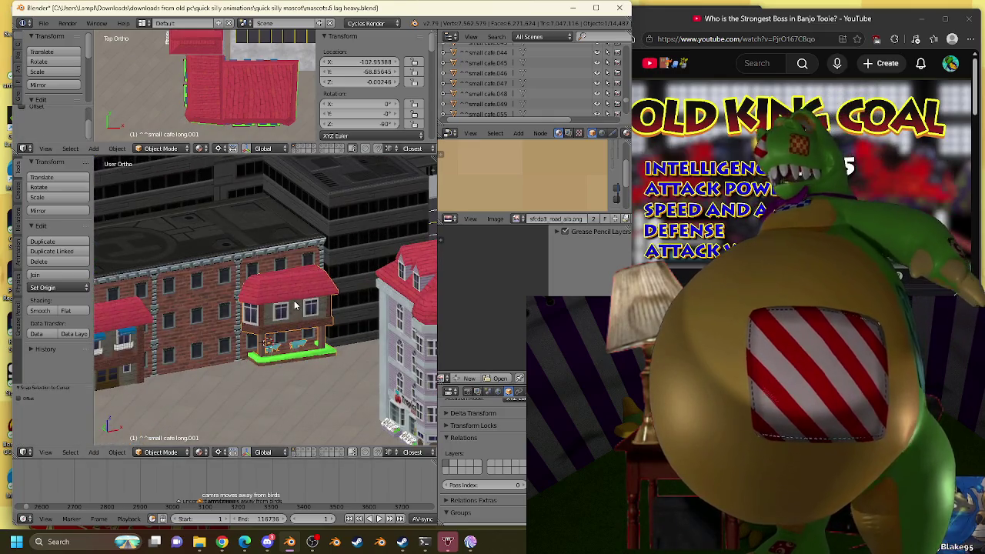
Shift small cafe long.001 slightly along X, checking its alignment from angled views.
key(KP_7)
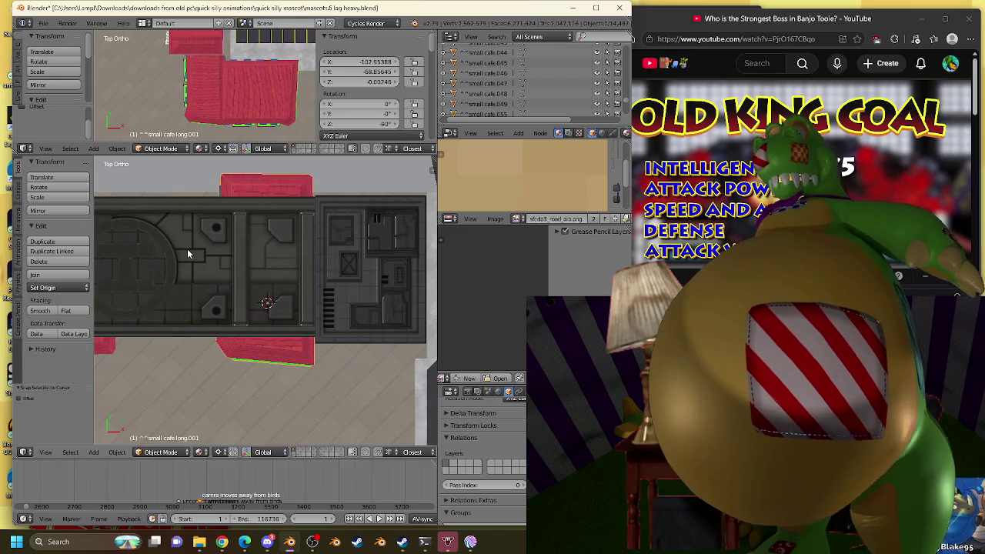
mouse_move(193, 257)
middle_down()
mouse_move(193, 308)
mouse_move(204, 237)
mouse_move(279, 194)
middle_up()
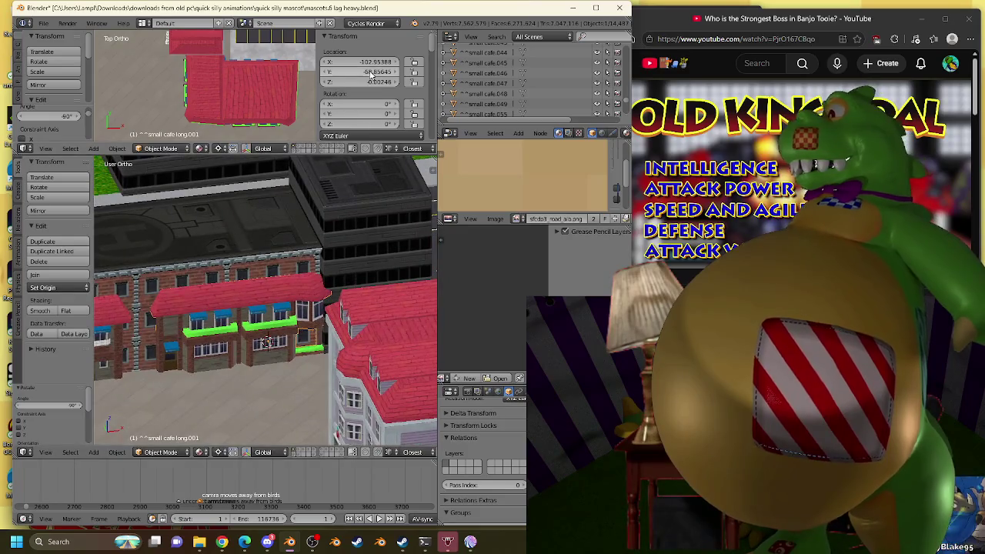
drag(371, 61, 361, 62)
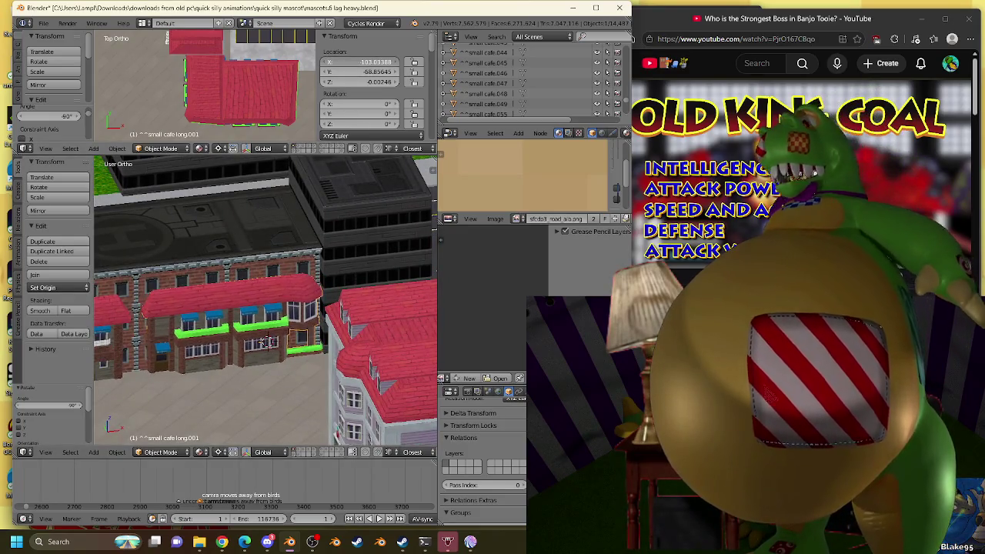
scroll(264, 341, down, 3)
scroll(264, 341, up, 3)
mouse_move(264, 341)
middle_down()
mouse_move(322, 320)
mouse_move(413, 187)
mouse_move(330, 227)
mouse_move(333, 308)
mouse_move(343, 307)
middle_up()
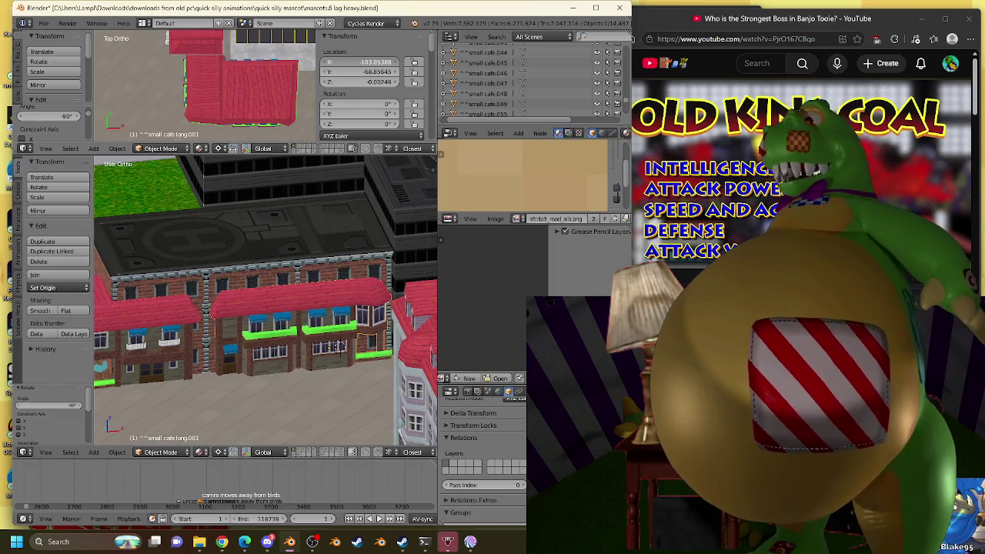
middle_drag(332, 346, 308, 327)
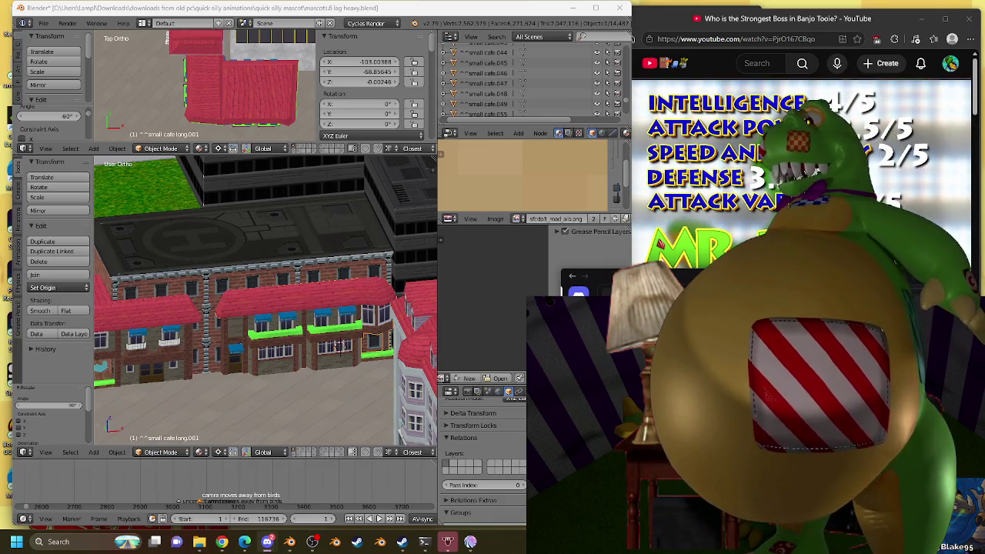
drag(632, 192, 585, 192)
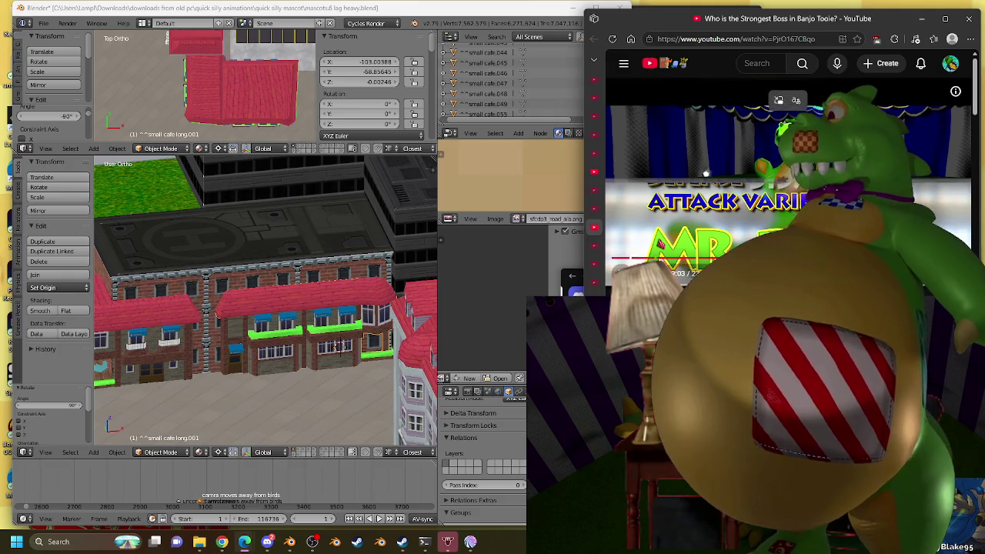
Pause the Banjo Tooie boss video and return to Blender.
click(705, 174)
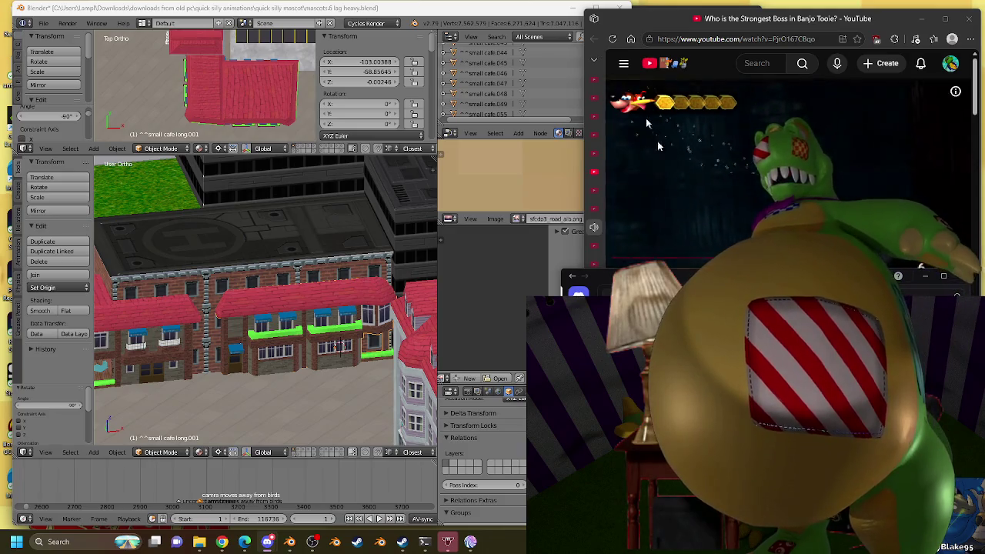
click(199, 327)
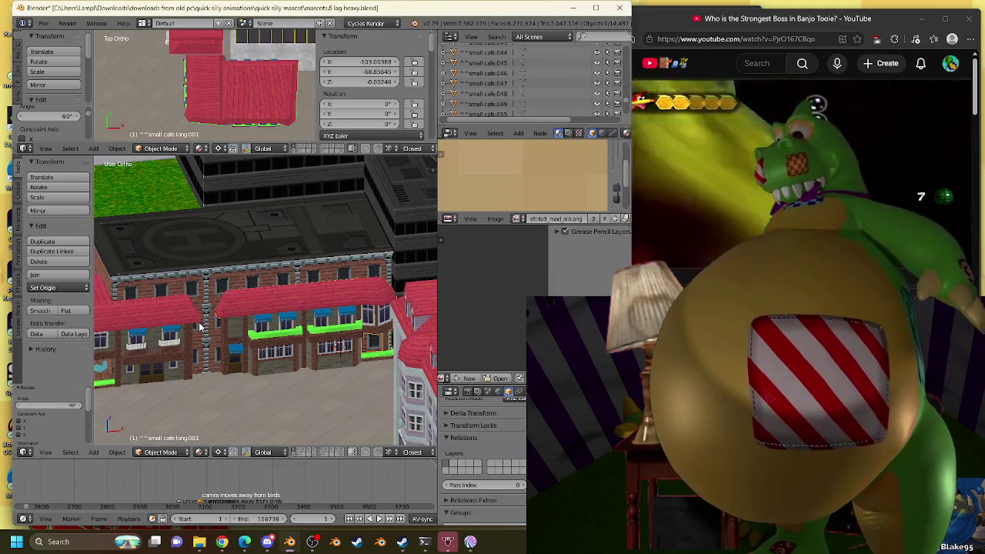
Frame small cafe.048 and delete the small cafe.047 half of the building.
right_click(199, 327)
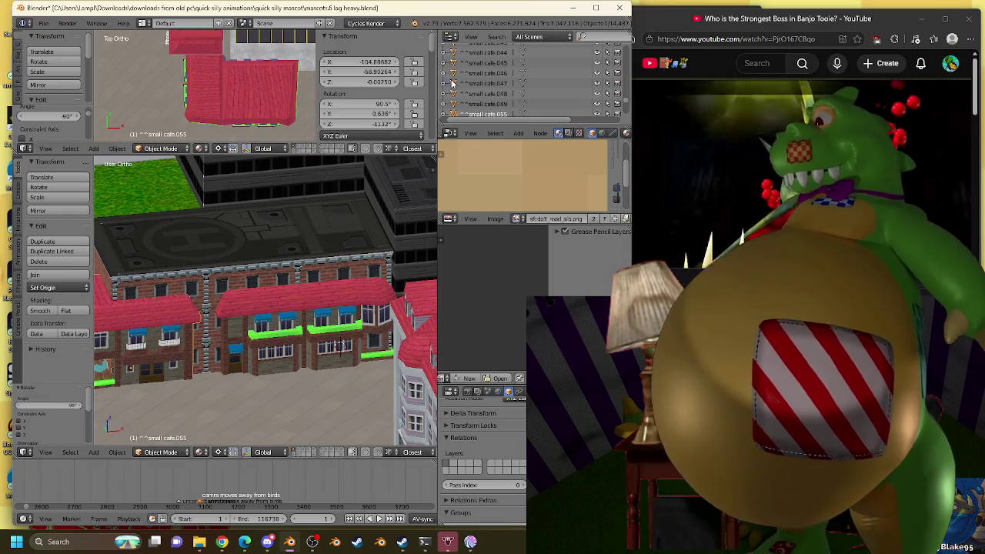
click(498, 93)
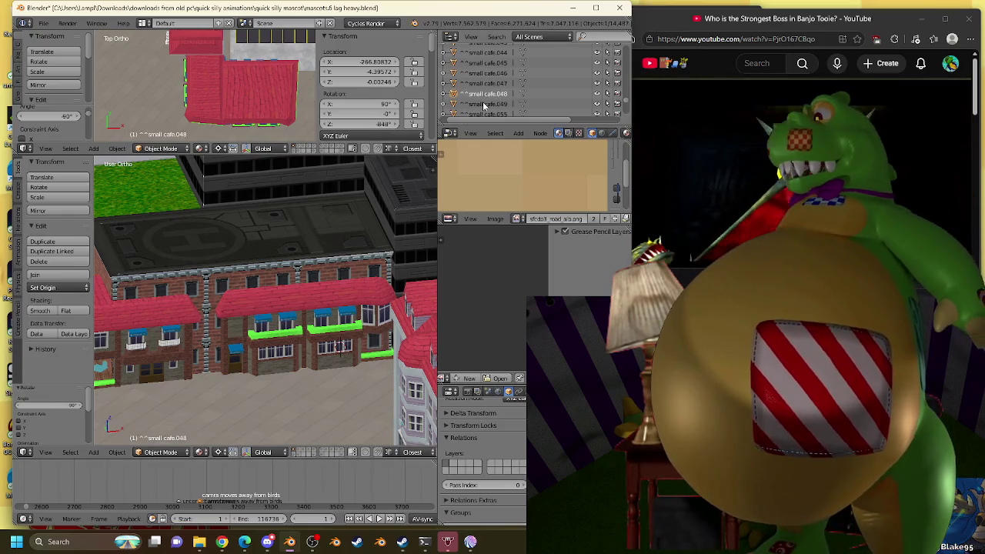
key(KP_Decimal)
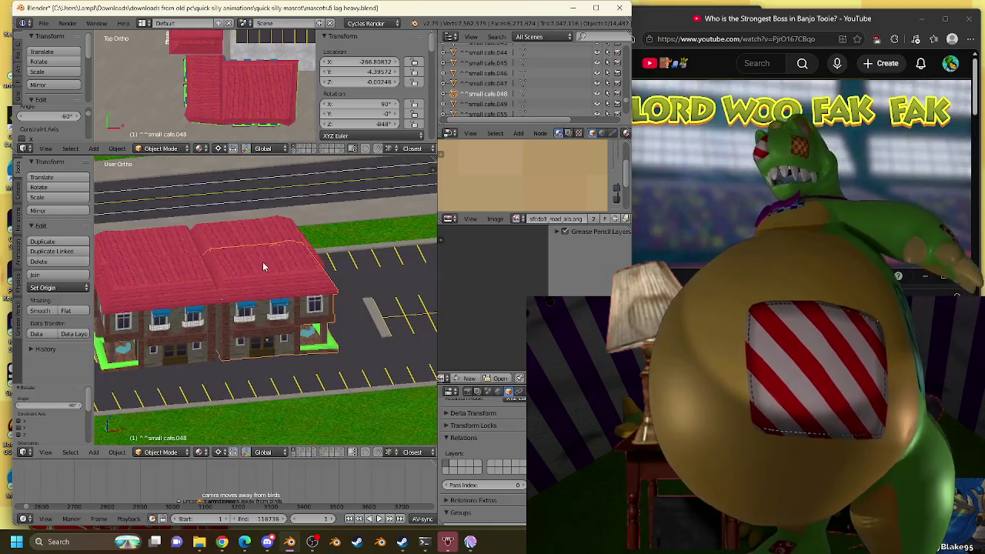
middle_drag(262, 266, 242, 286)
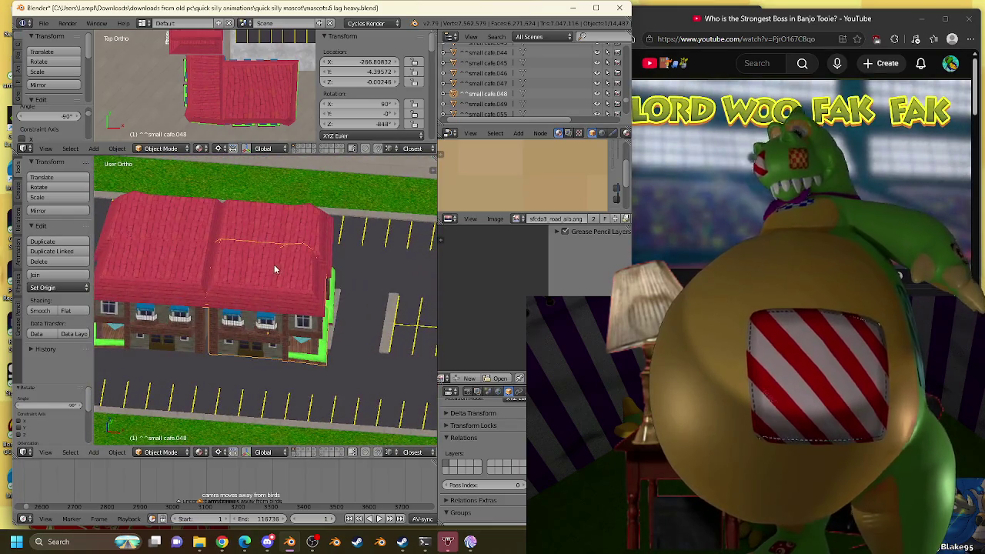
right_click(315, 205)
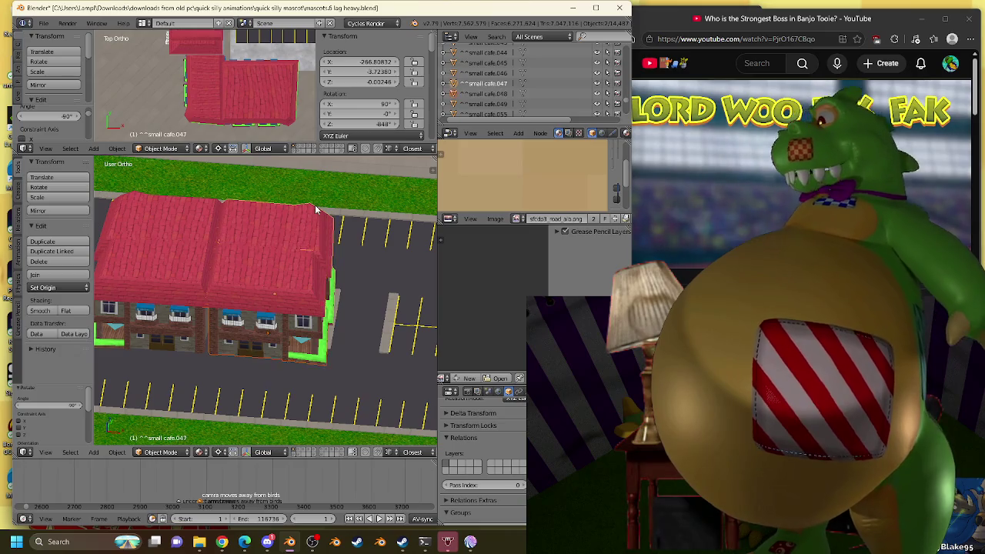
key(x)
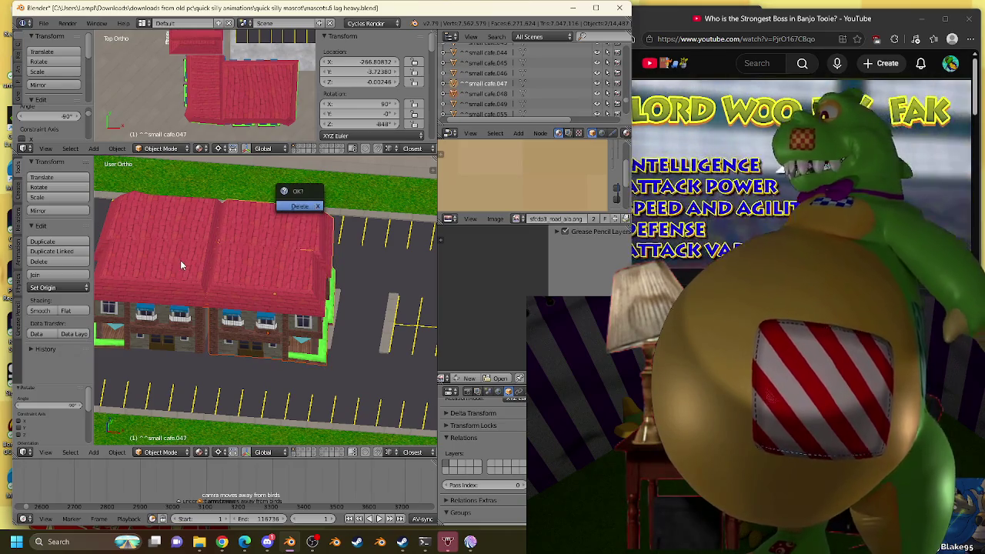
key(Return)
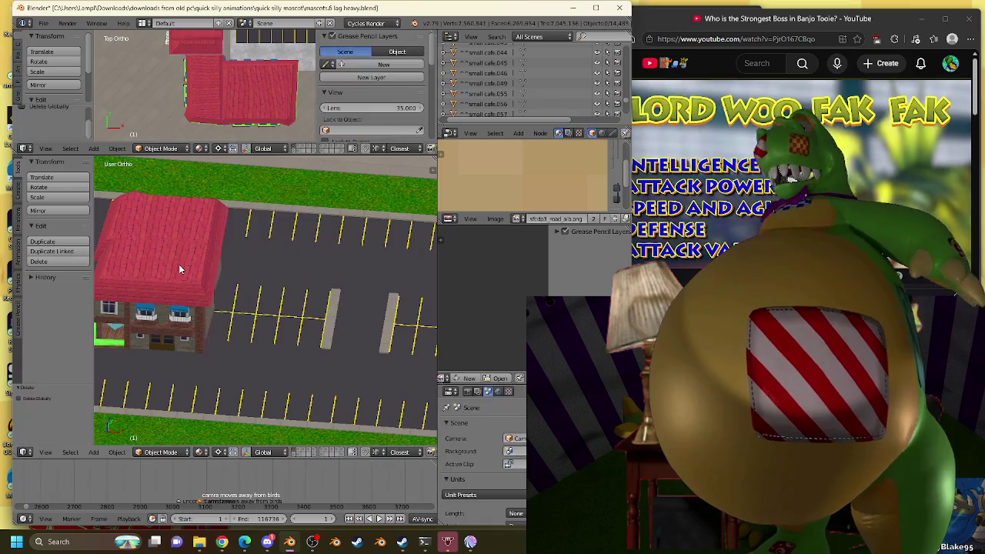
Put the 3D cursor at the small café roof and snap a linked big café copy there.
alt+right_click(256, 243)
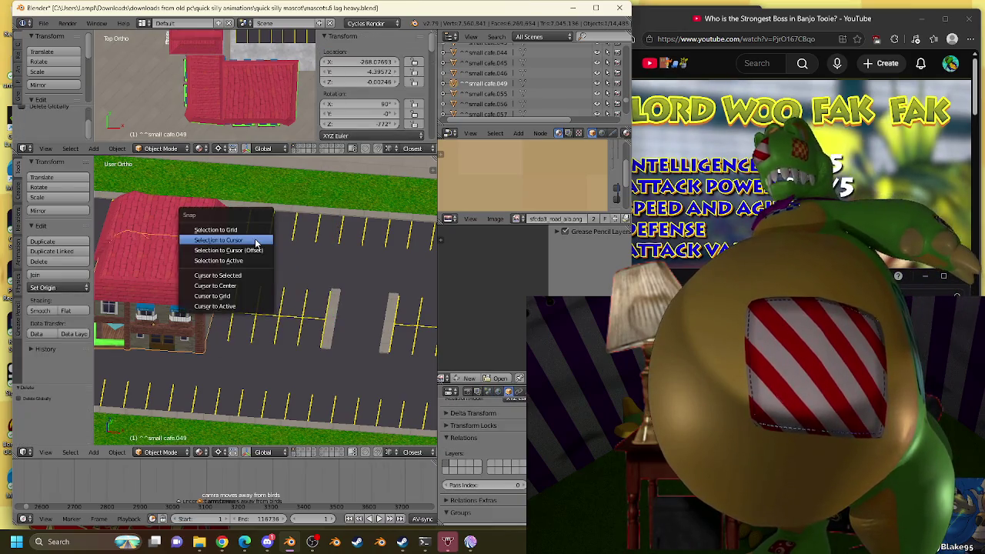
click(231, 274)
alt+right_click(260, 103)
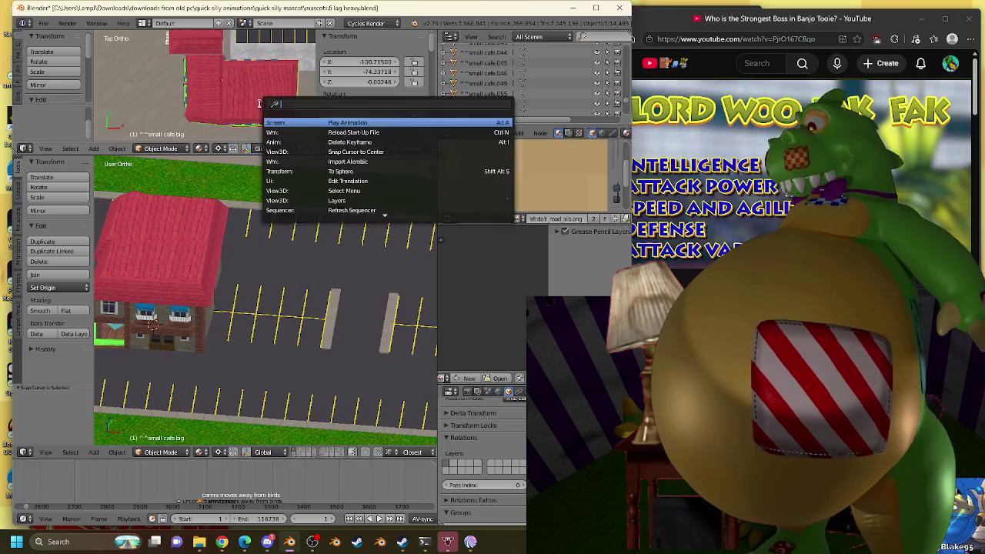
click(300, 120)
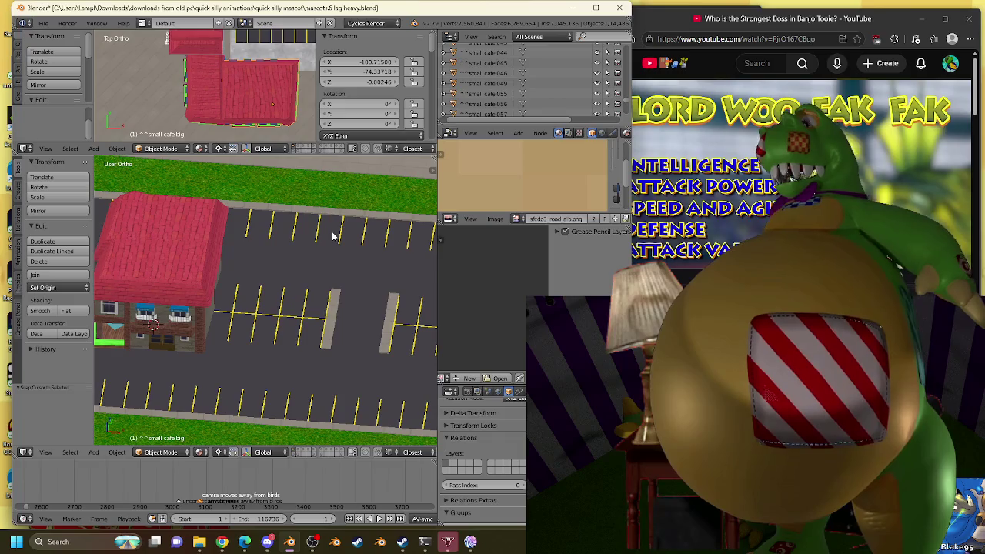
key(shift+d)
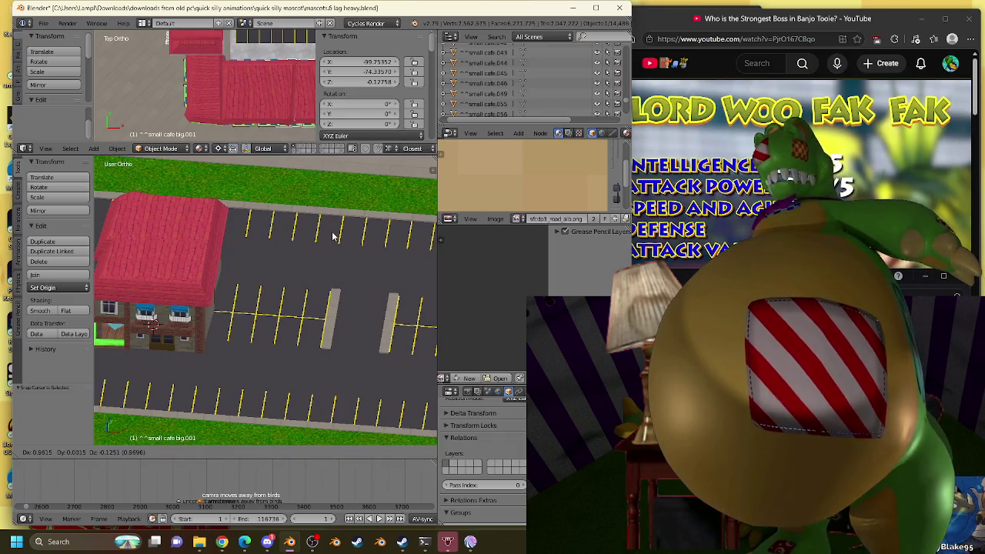
right_click(336, 234)
key(shift+s)
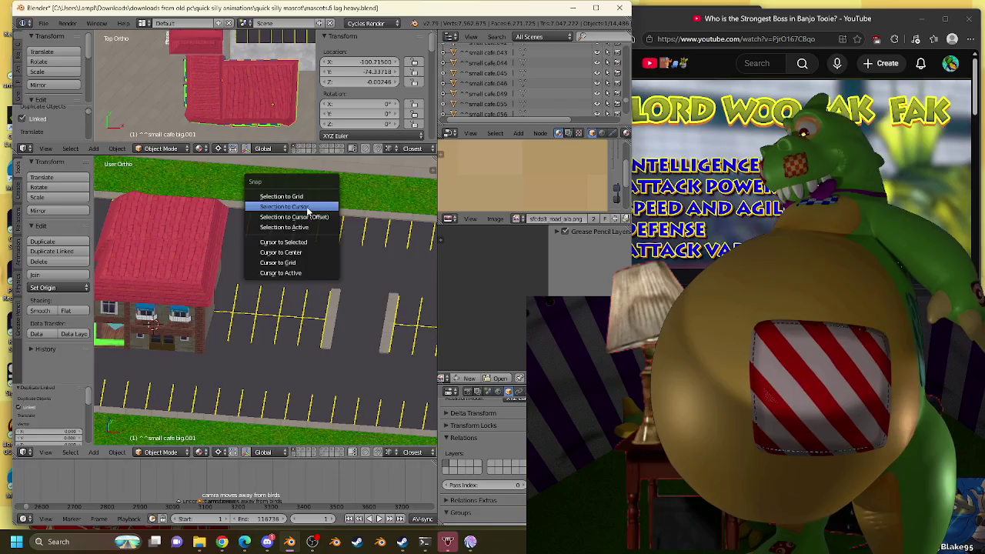
click(307, 213)
Slide the big café copy along the street to X -266.747, Y -4.396.
mouse_move(214, 293)
middle_down()
mouse_move(230, 279)
mouse_move(205, 264)
mouse_move(223, 254)
middle_up()
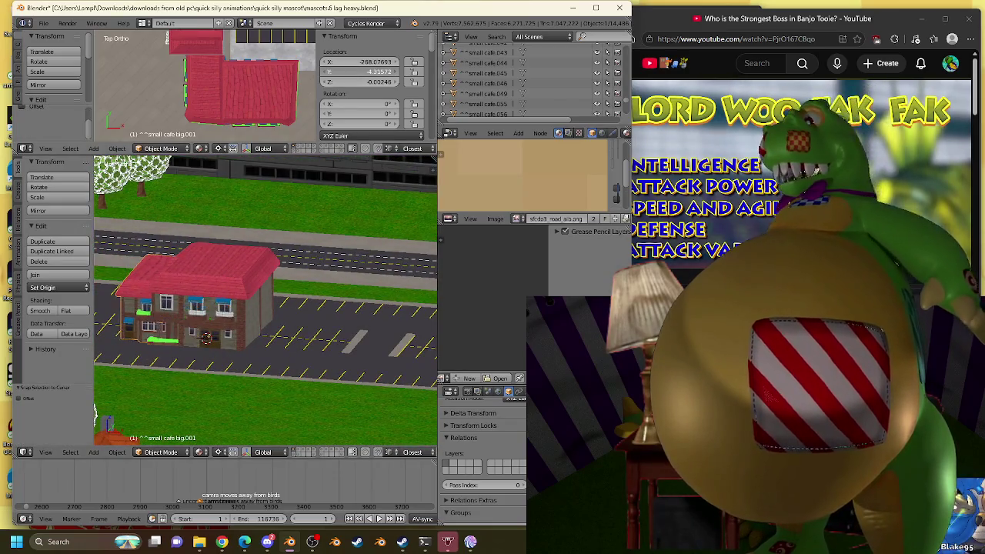
key(g)
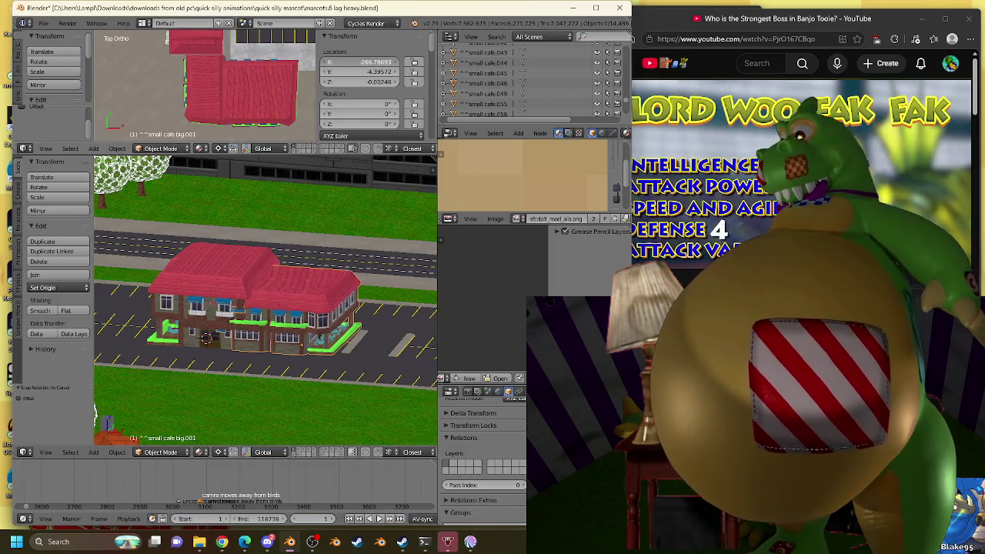
middle_drag(285, 306, 231, 385)
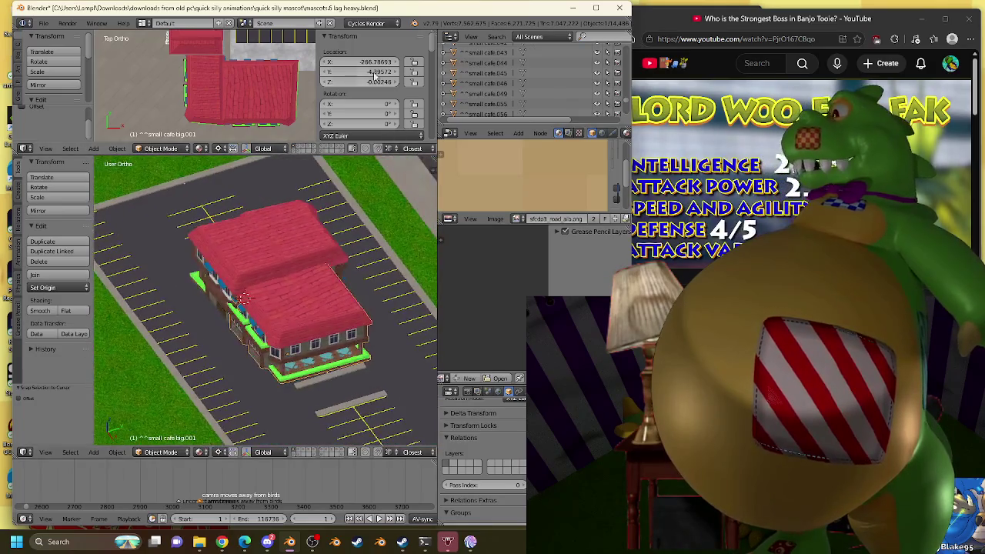
mouse_move(347, 165)
middle_down()
mouse_move(324, 278)
mouse_move(136, 274)
mouse_move(209, 277)
mouse_move(158, 267)
middle_up()
right_click(183, 270)
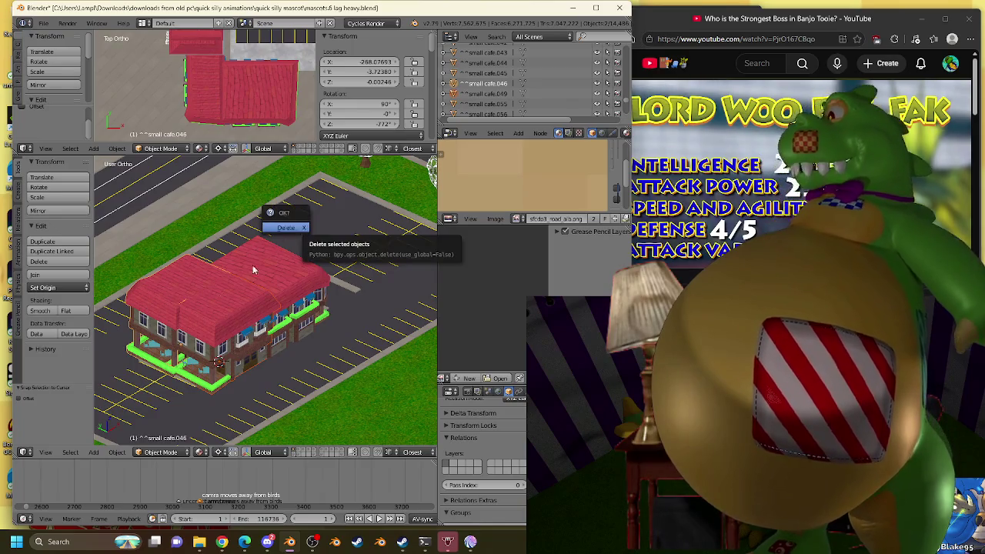
Set the 3D cursor on the small café, then delete its body and roof.
right_click(178, 280)
mouse_move(179, 280)
middle_down()
mouse_move(184, 311)
mouse_move(261, 310)
mouse_move(265, 334)
middle_up()
right_click(266, 334)
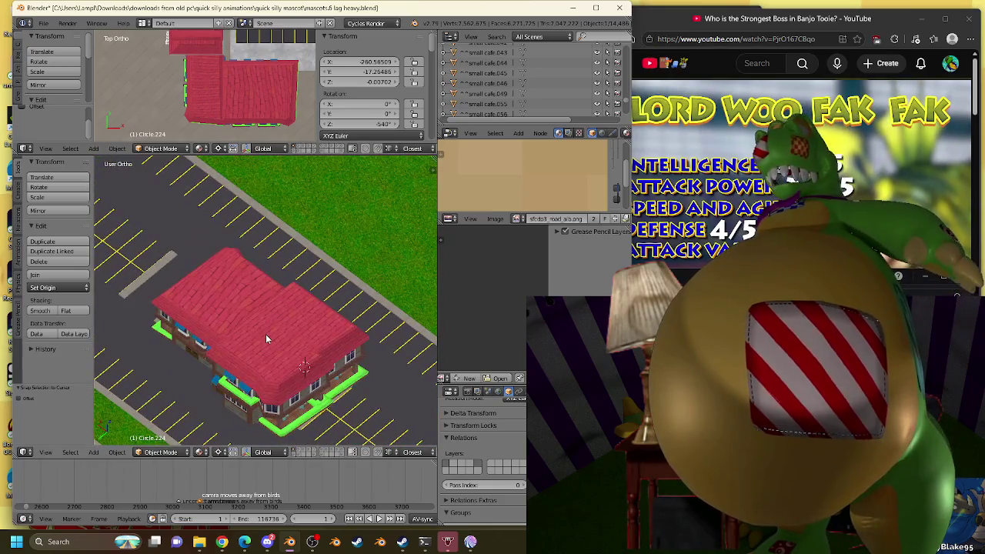
key(shift+s)
click(253, 373)
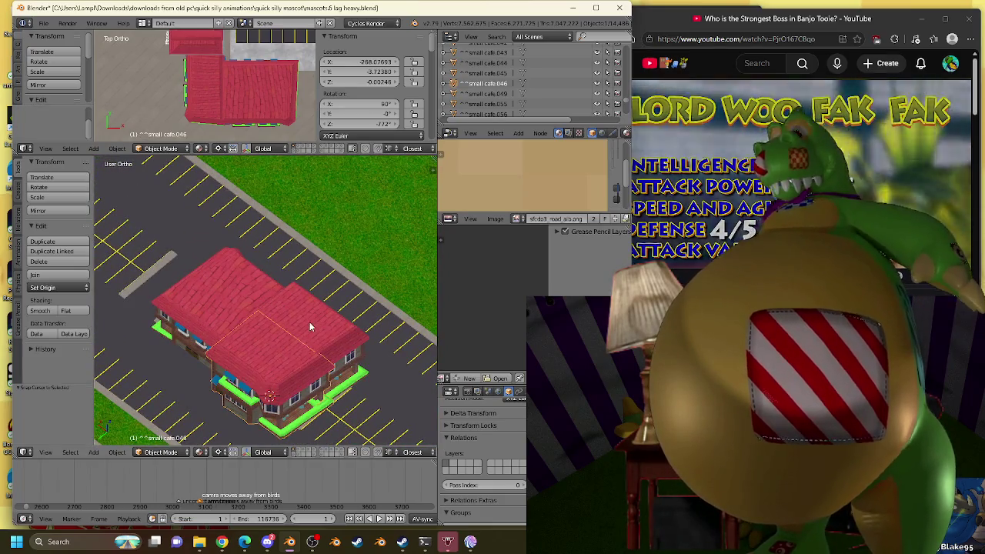
right_click(310, 322)
key(x)
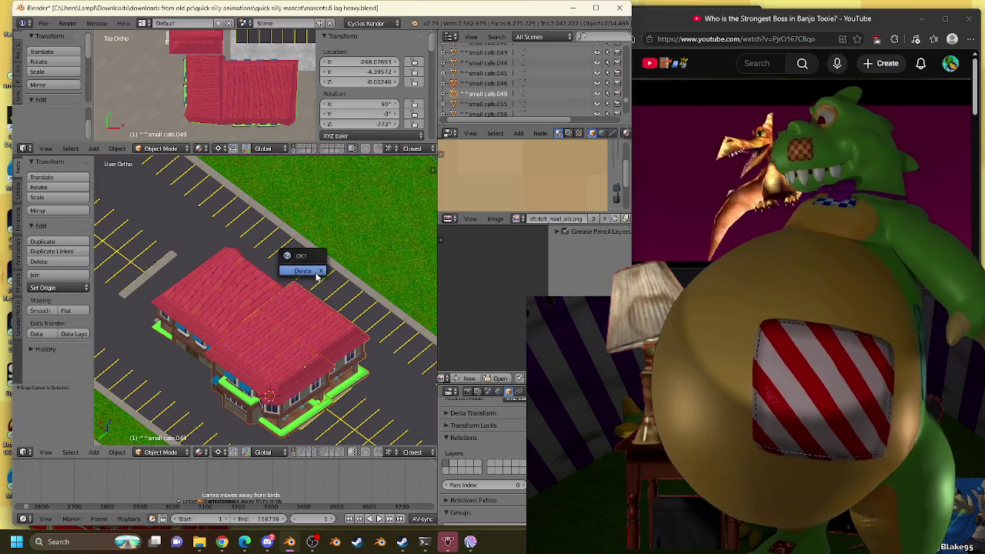
key(Return)
Place a linked long café copy at the cursor, nudge it along Y, then delete it.
right_click(229, 80)
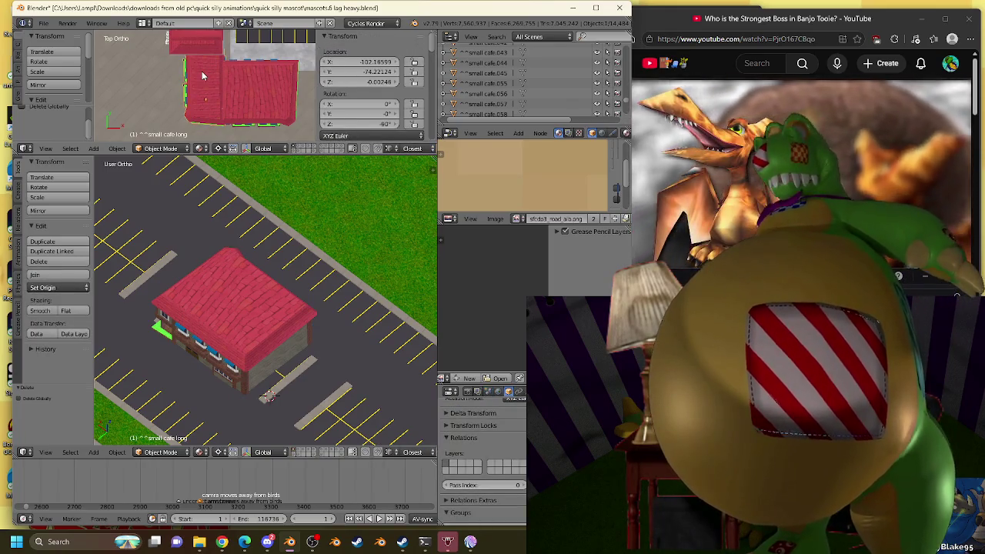
key(alt+d)
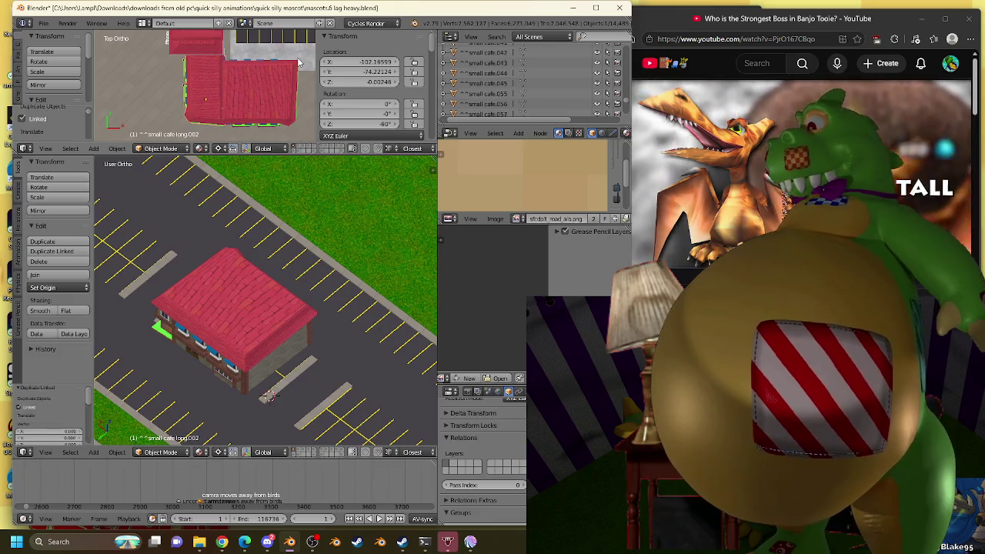
key(shift+s)
key(shift+s)
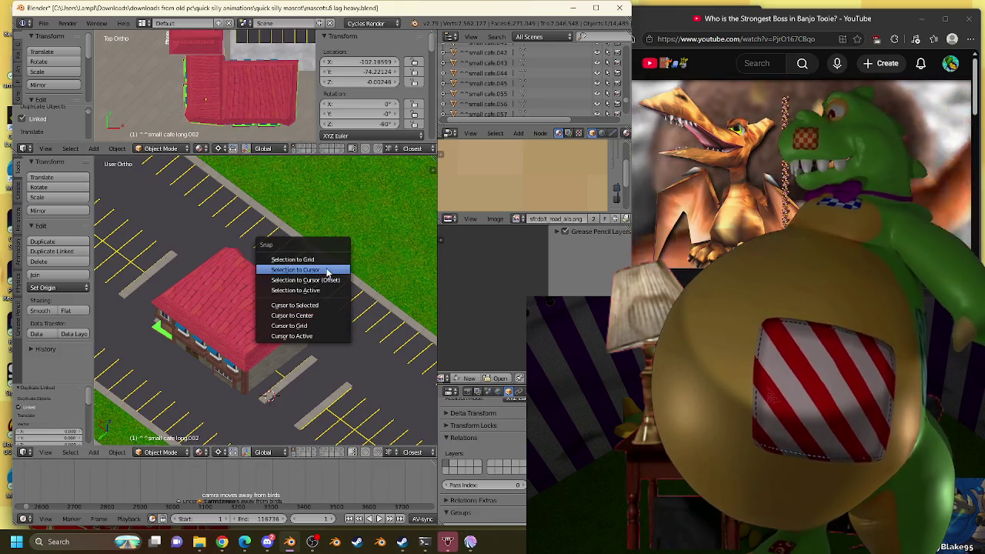
click(330, 280)
key(g)
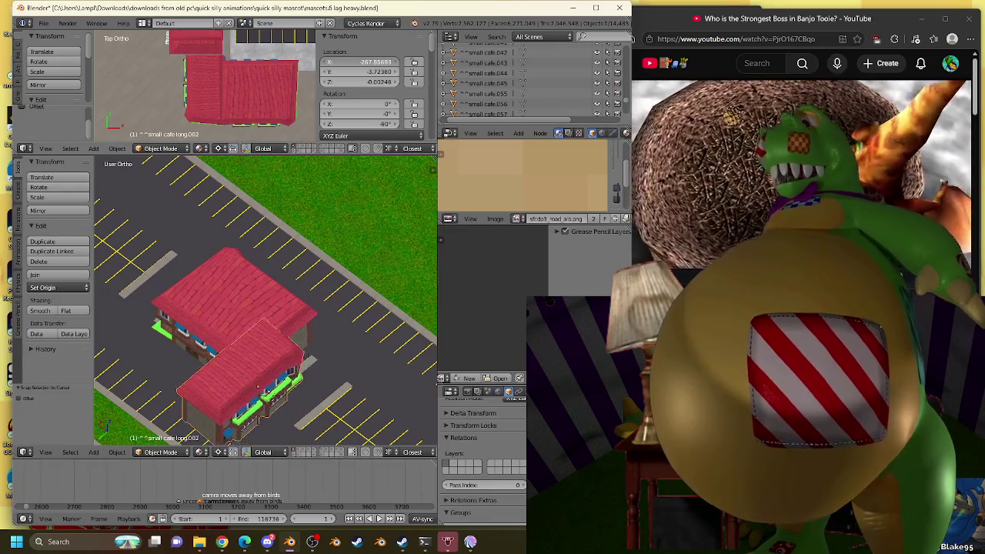
key(y)
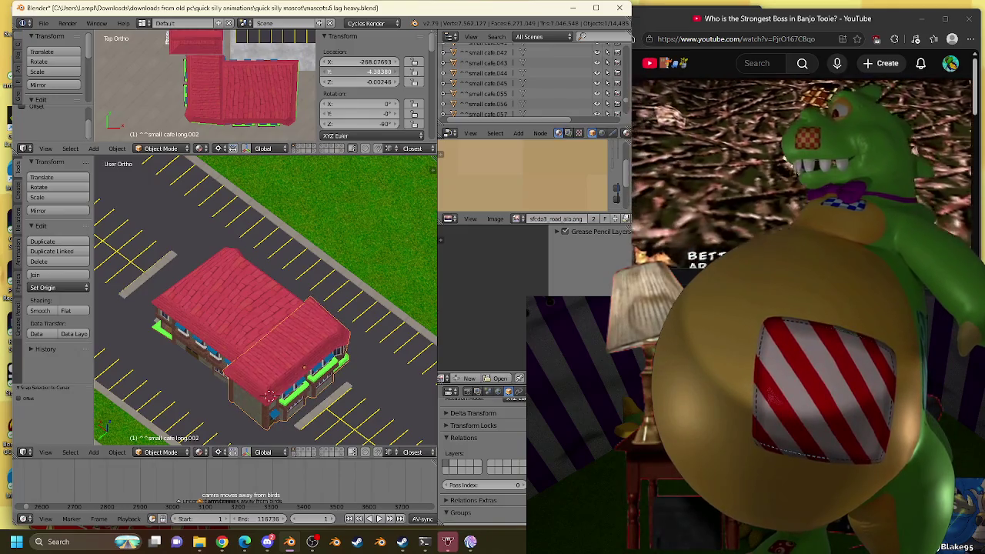
mouse_move(407, 285)
middle_down()
mouse_move(364, 223)
mouse_move(123, 225)
mouse_move(241, 238)
mouse_move(258, 253)
mouse_move(334, 268)
mouse_move(356, 264)
mouse_move(331, 242)
mouse_move(291, 255)
mouse_move(312, 238)
middle_up()
key(x)
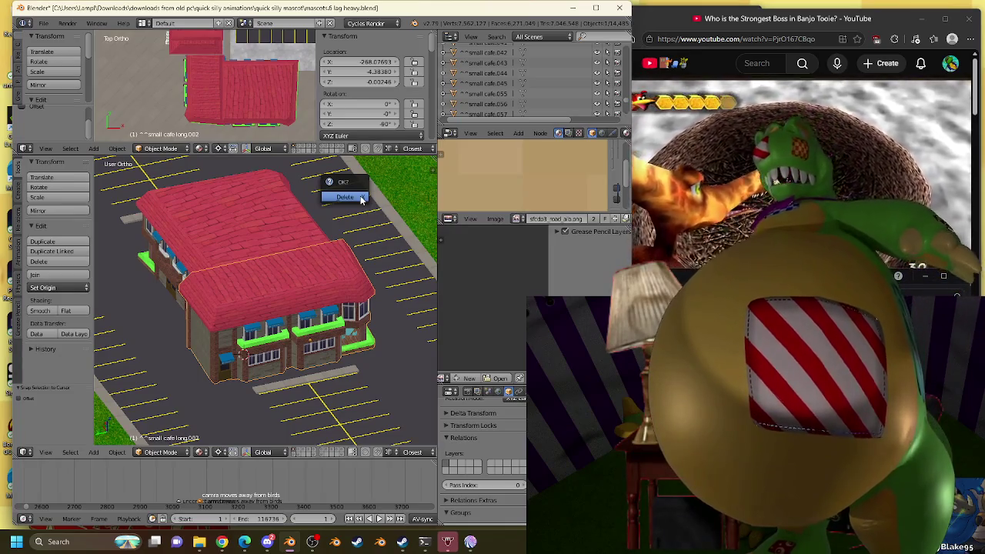
click(361, 200)
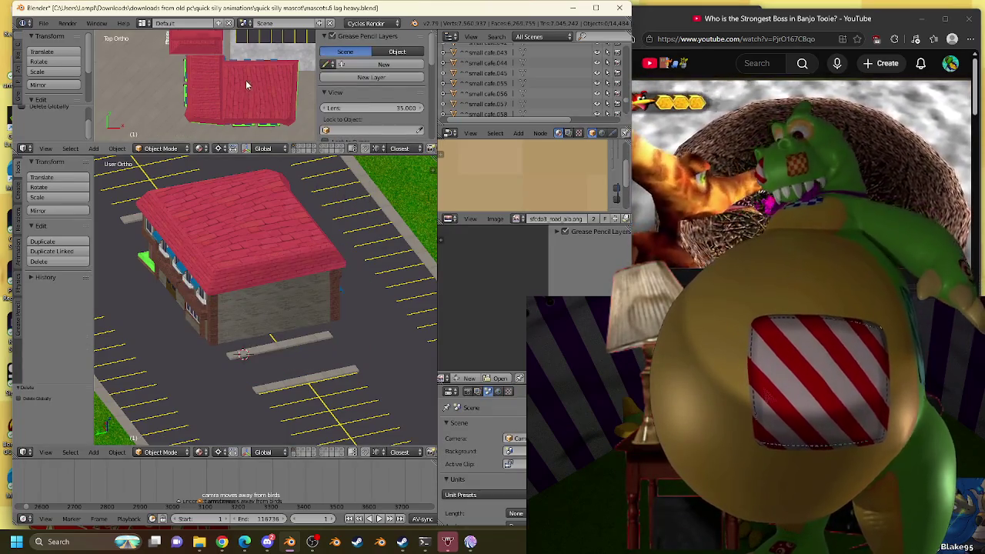
Snap a linked copy of small cafe.046 to the 3D cursor beside the long café.
scroll(209, 134, down, 2)
scroll(208, 134, down, 2)
scroll(208, 134, down, 2)
scroll(189, 83, down, 2)
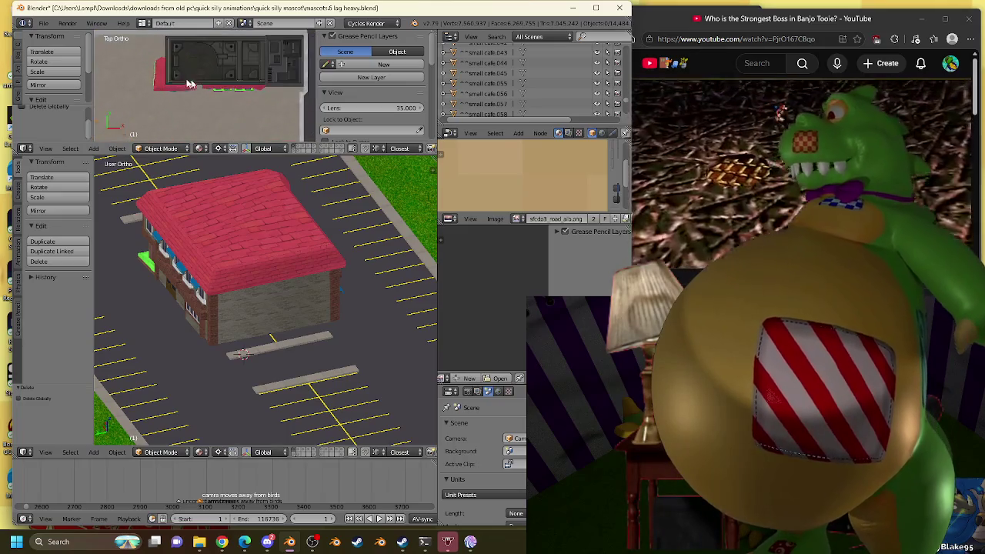
right_click(163, 87)
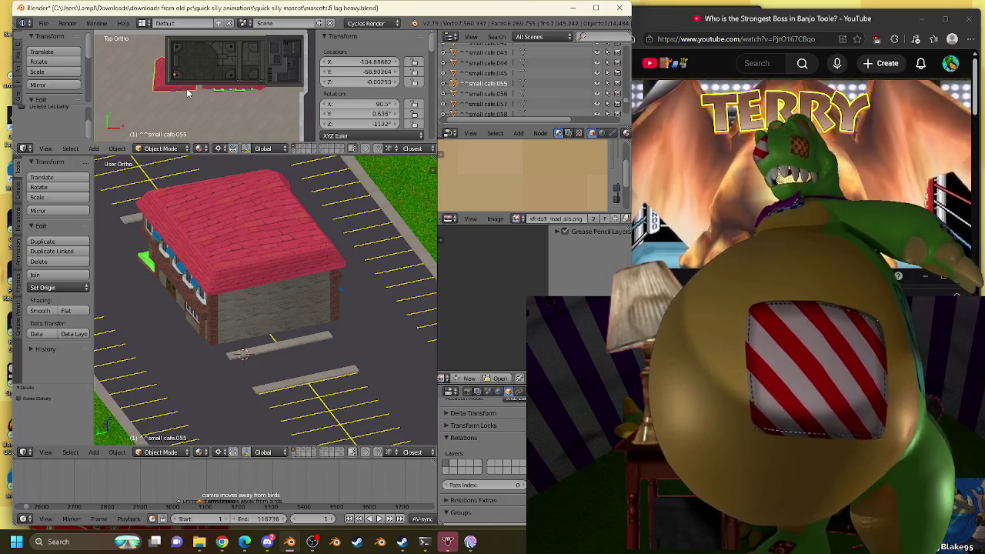
key(alt+d)
key(Escape)
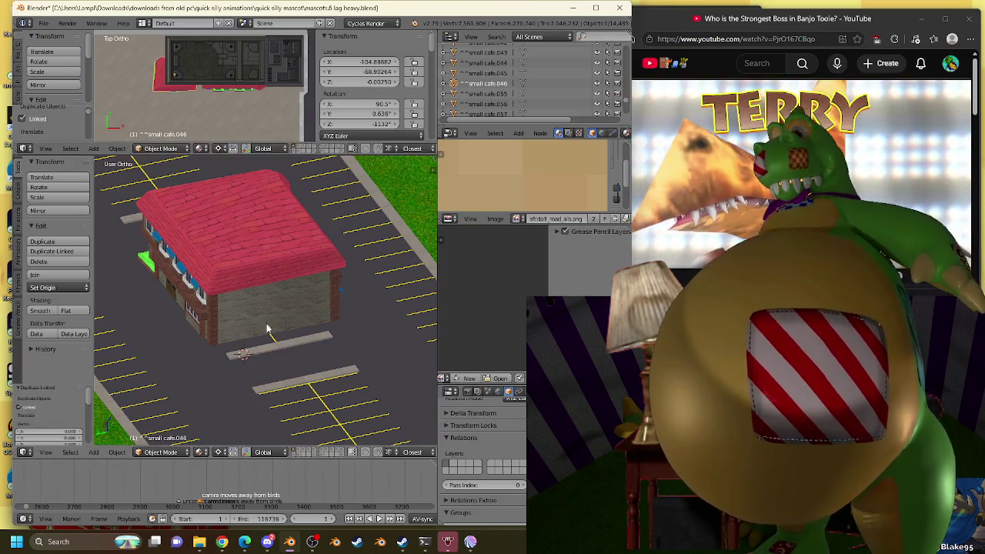
key(shift+s)
click(273, 332)
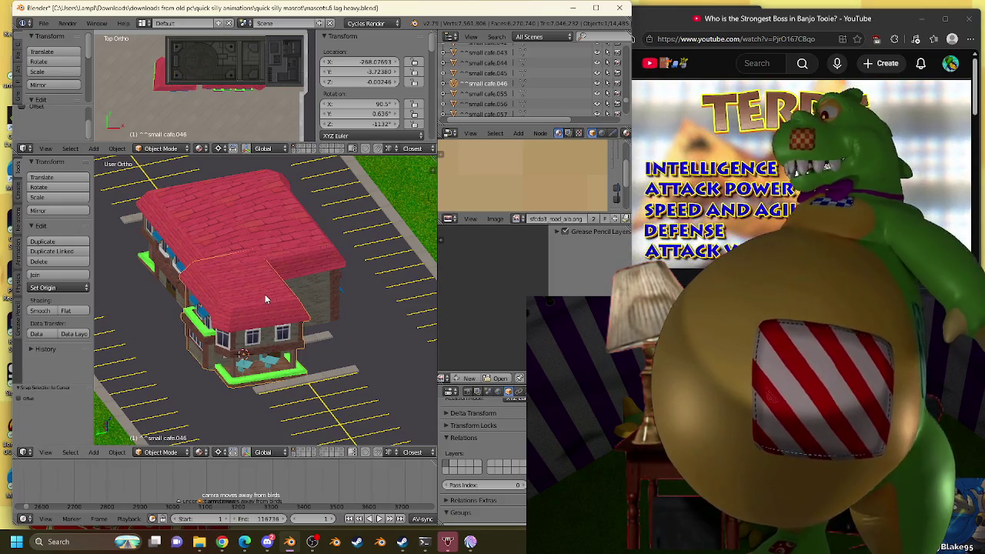
In top view, rotate the copy 90° and fit it against the long café's end.
key(KP_7)
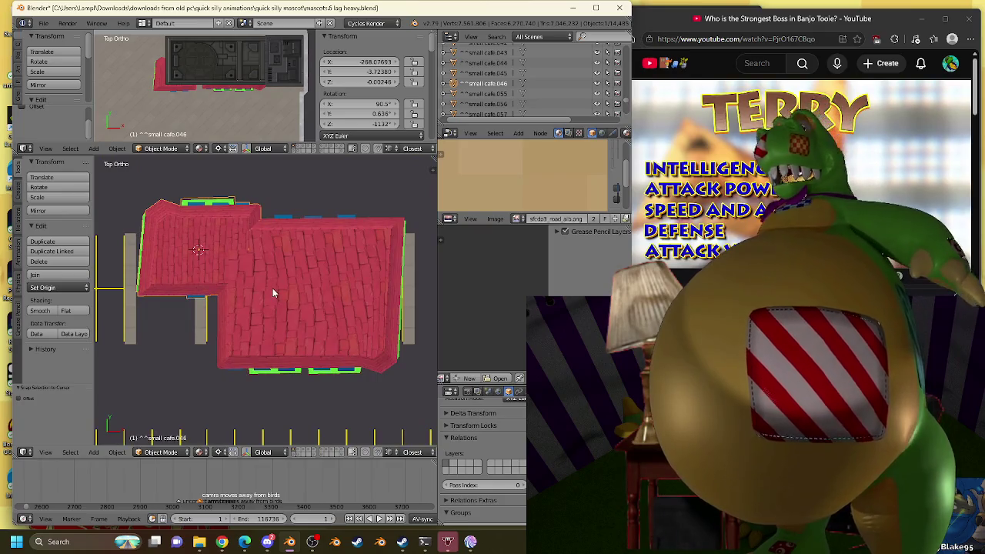
text(r90)
key(Return)
key(g)
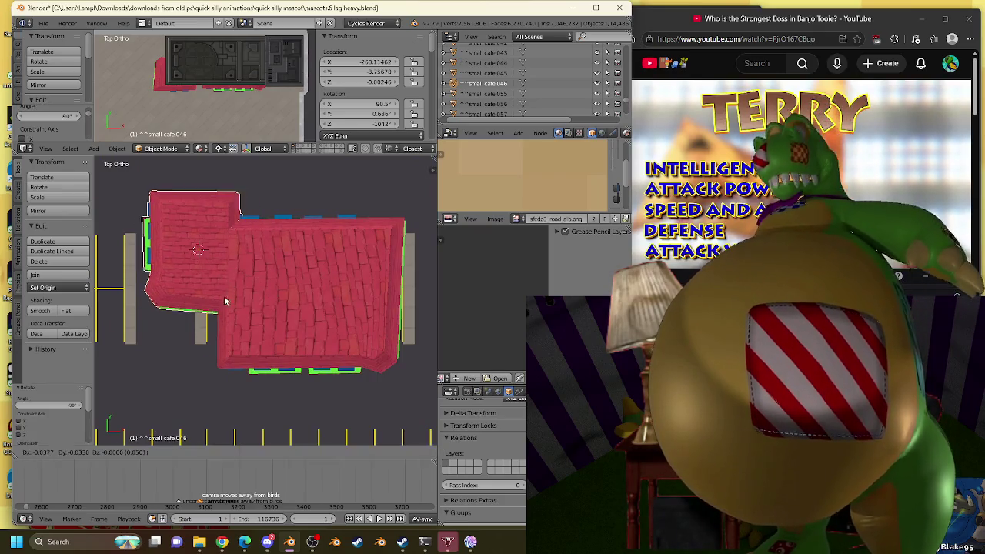
click(248, 276)
mouse_move(221, 287)
middle_down()
mouse_move(322, 220)
mouse_move(227, 213)
middle_up()
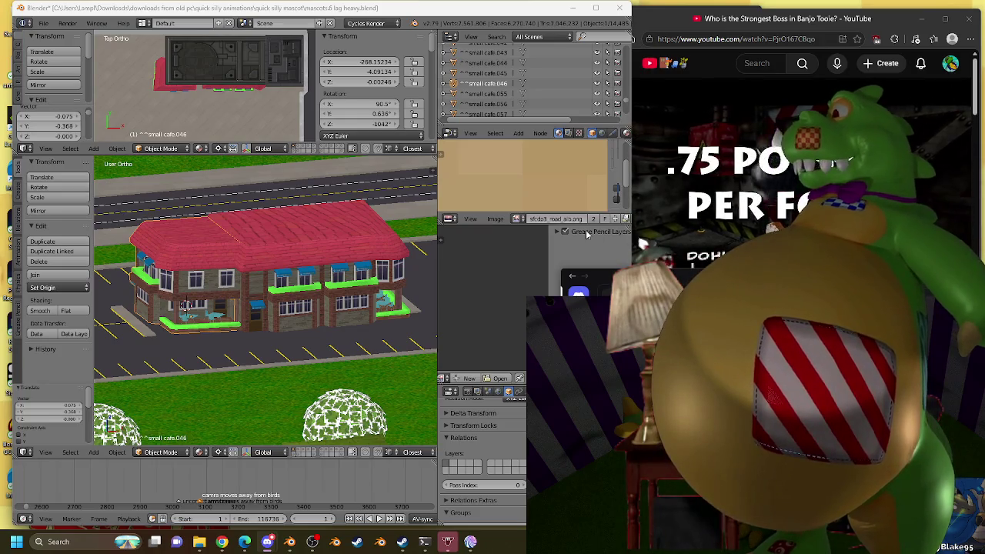
Frame the neighbouring café piece and zoom in on a straight-down top view.
scroll(358, 220, down, 3)
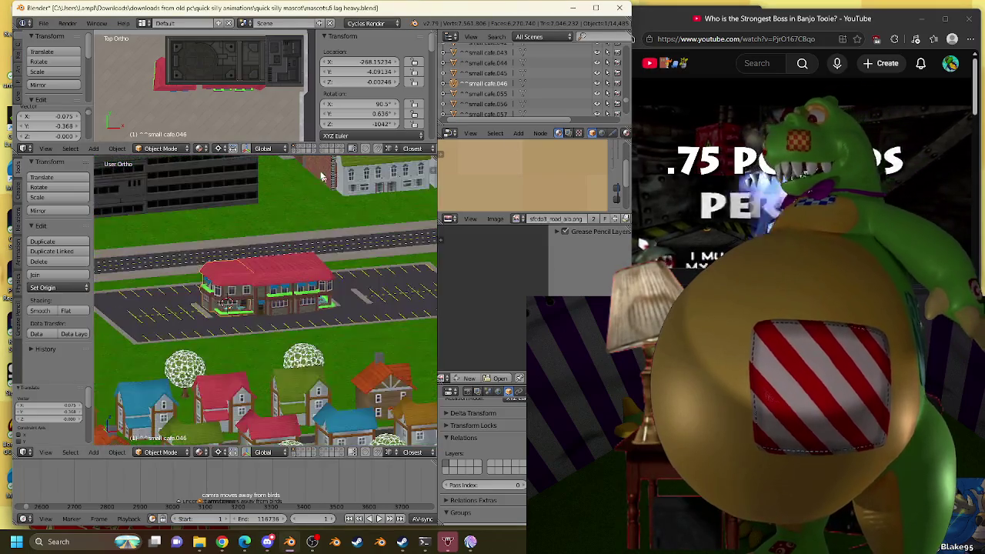
middle_drag(359, 220, 321, 258)
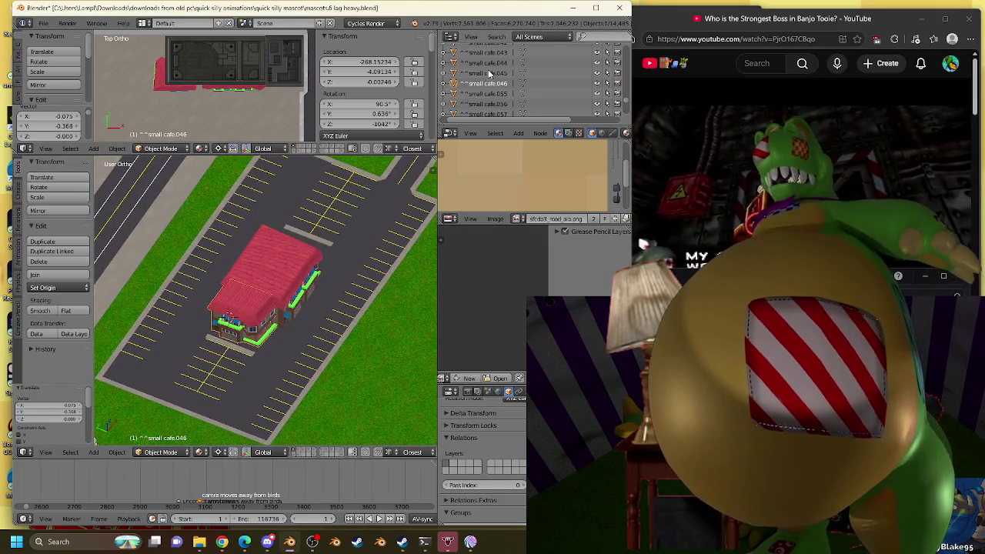
right_click(403, 195)
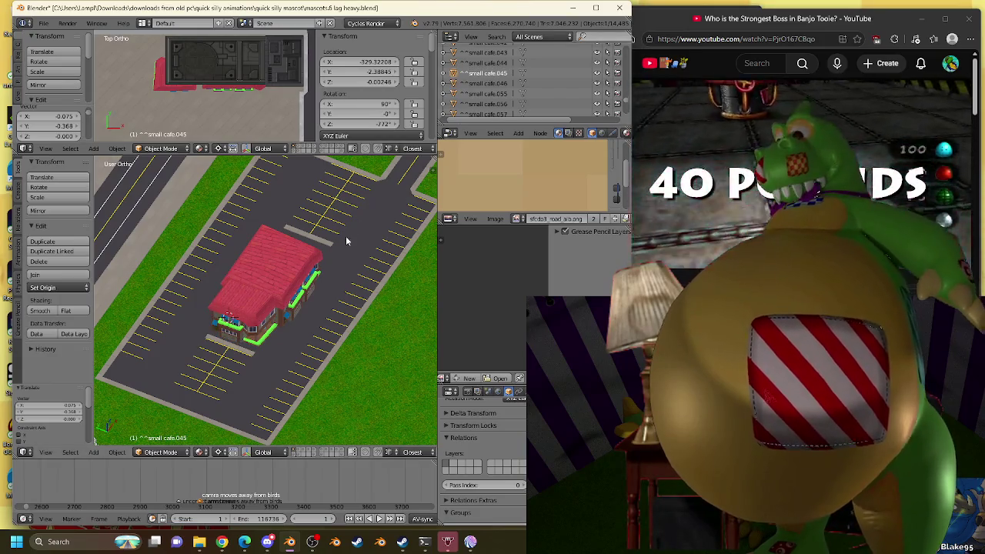
key(KP_Decimal)
key(KP_7)
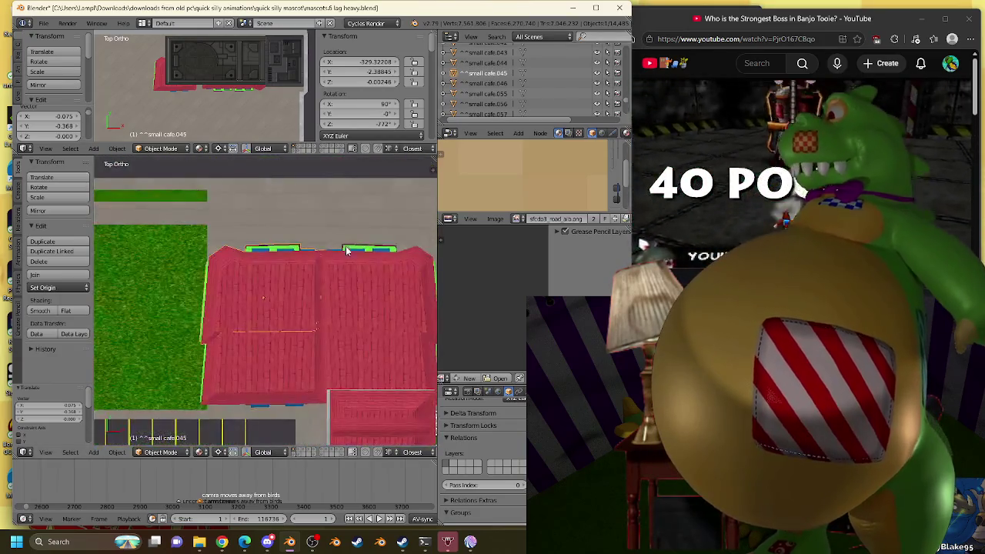
scroll(345, 245, down, 2)
scroll(348, 288, up, 2)
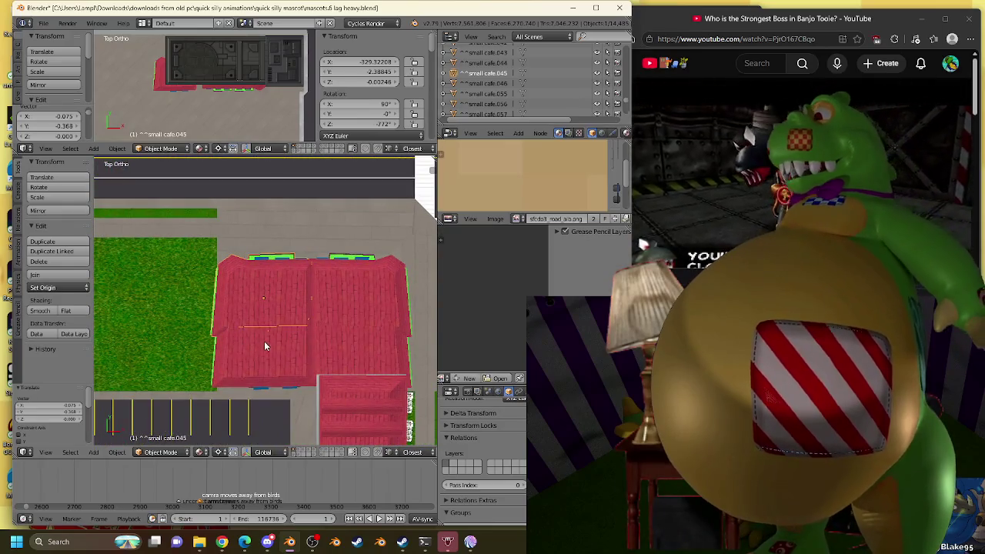
scroll(188, 102, down, 2)
scroll(187, 102, up, 1)
scroll(223, 84, up, 2)
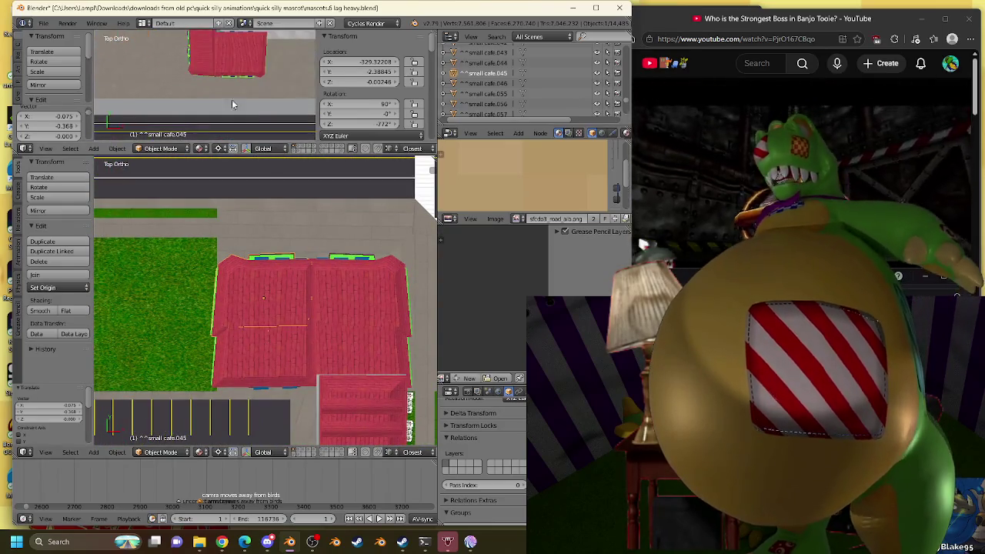
Set the 3D cursor at small cafe.042 and begin deleting it.
right_click(278, 342)
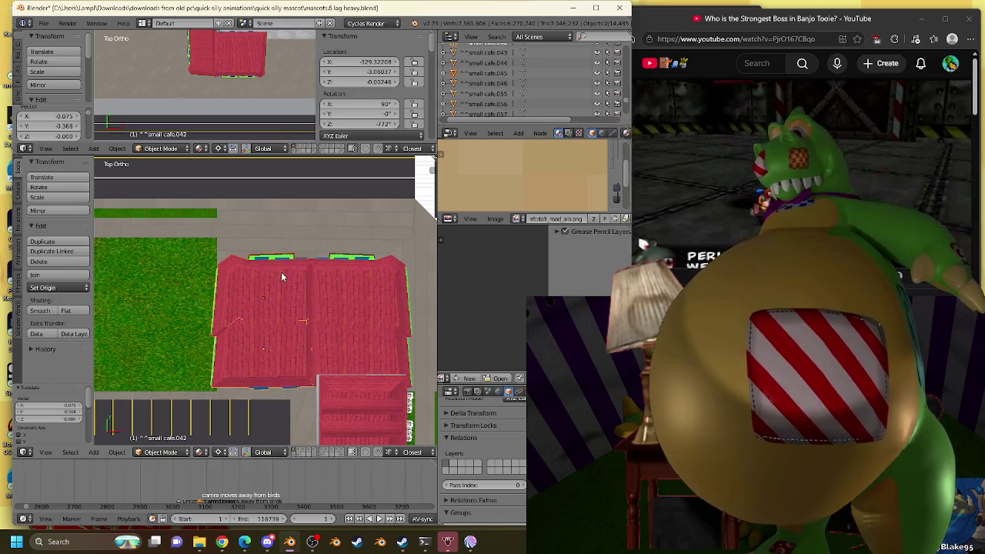
key(shift+s)
click(277, 264)
key(x)
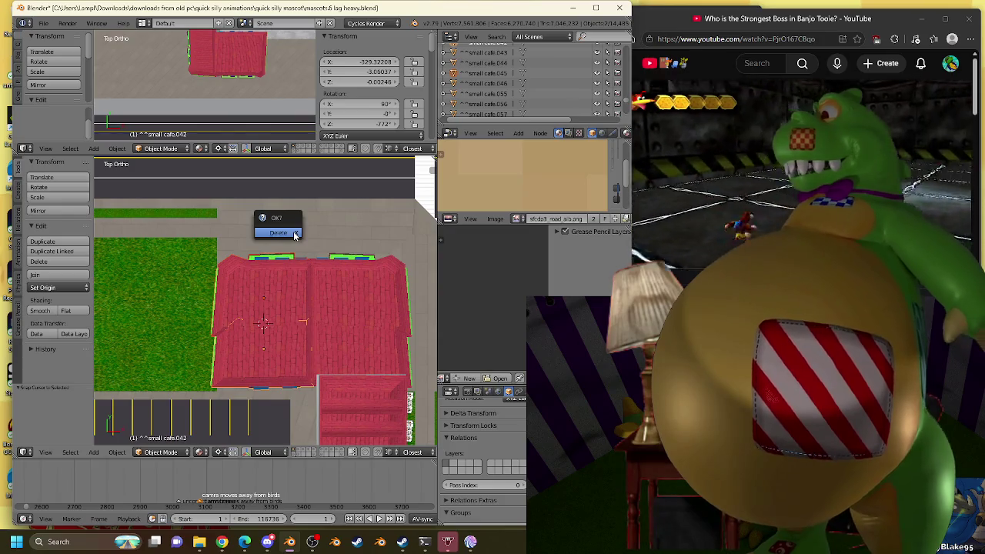
Delete small cafe.042 and snap a linked long café copy onto the 3D cursor.
click(294, 233)
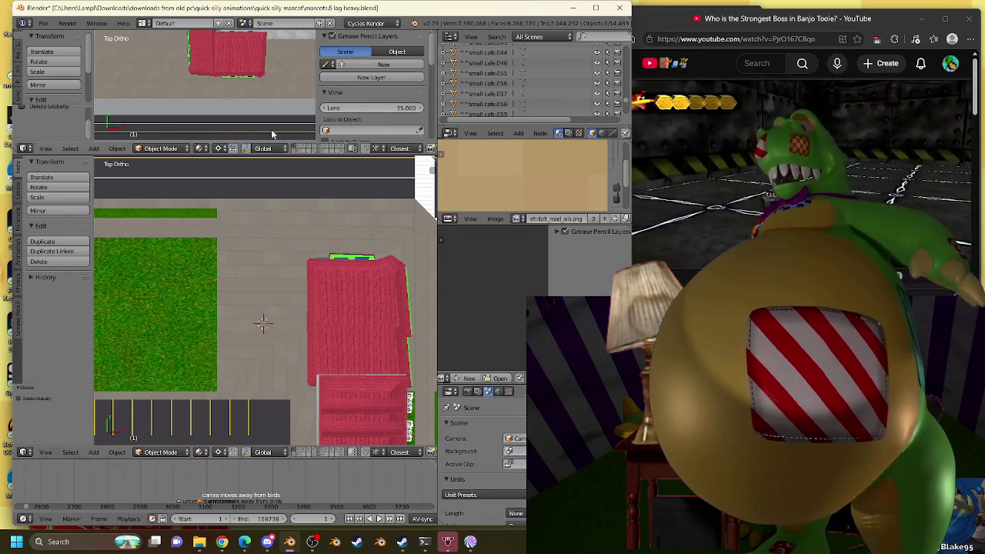
right_click(246, 71)
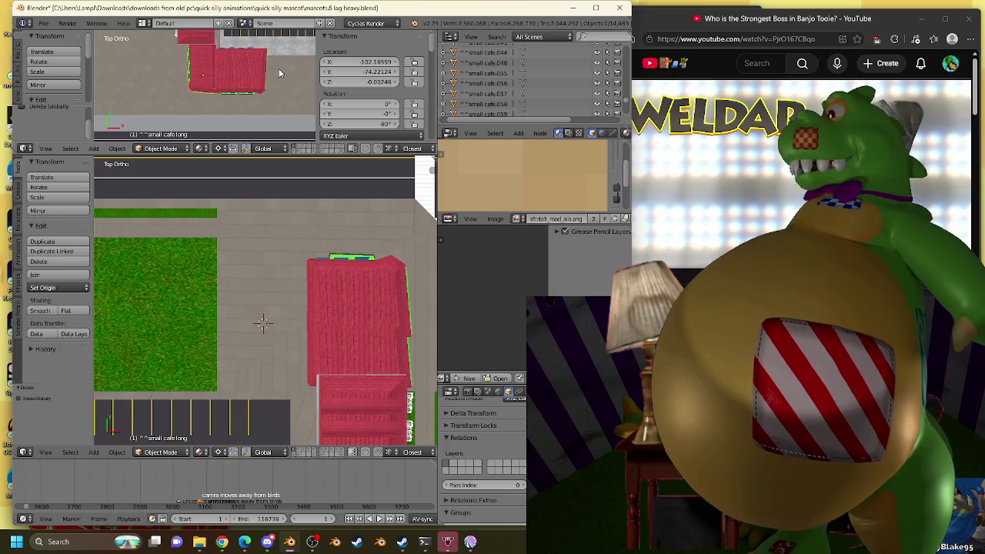
key(alt+d)
key(Escape)
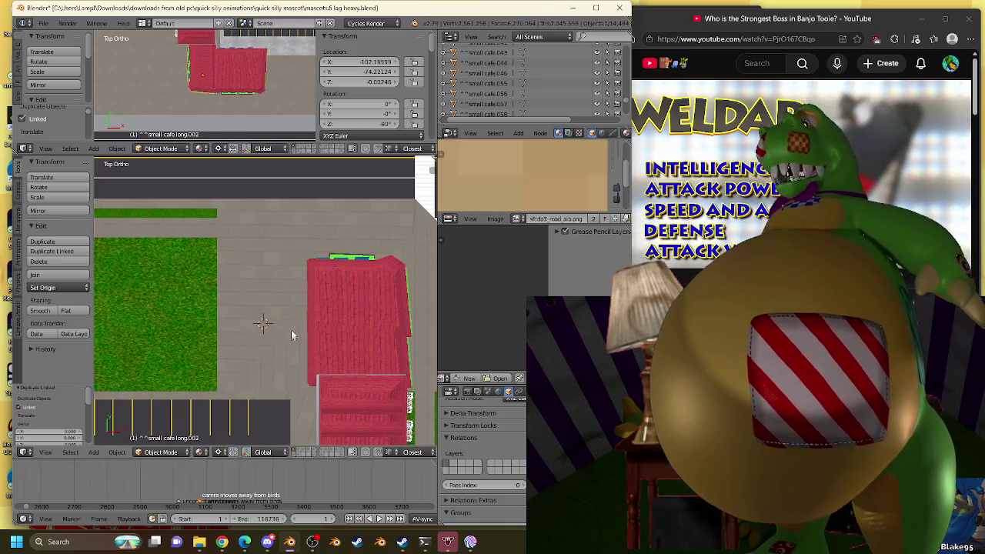
key(shift+s)
click(270, 285)
key(shift+s)
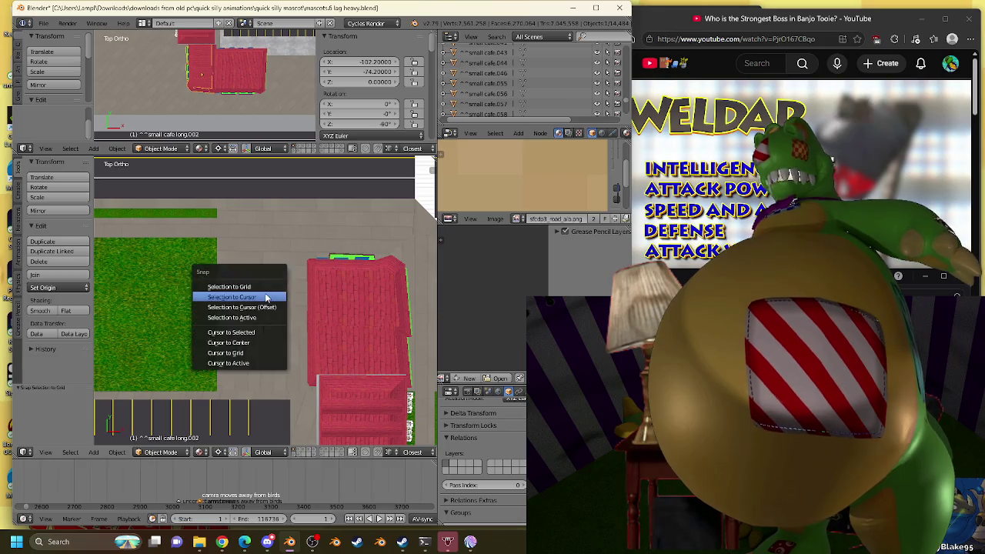
click(267, 297)
Try shifting the long café copy, undo the shift, then delete the copy.
scroll(285, 291, up, 2)
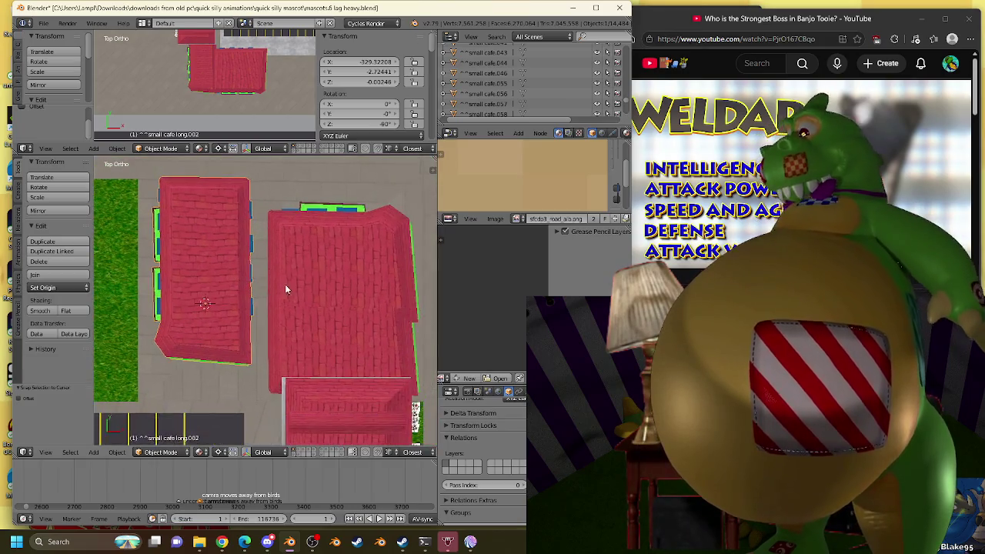
drag(368, 72, 331, 72)
key(ctrl+z)
key(x)
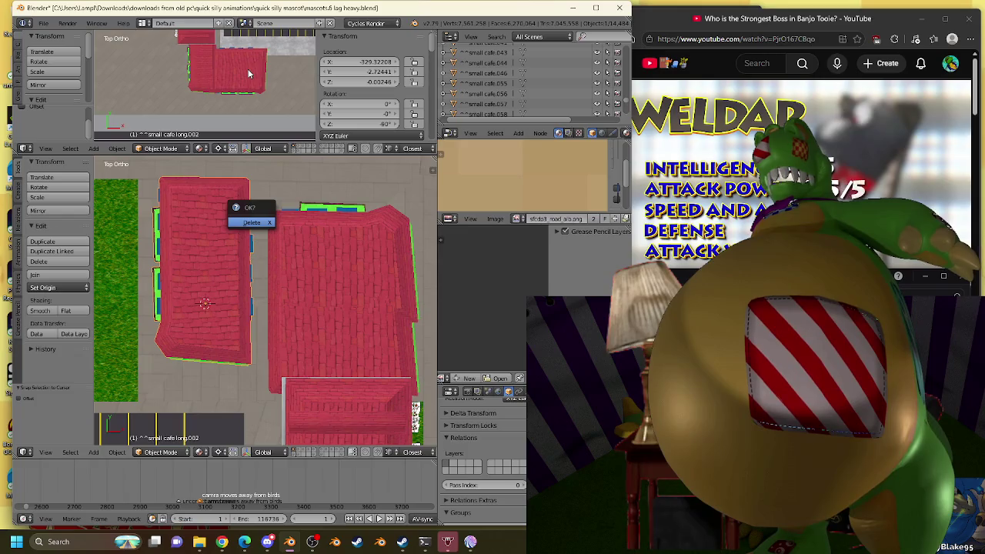
key(Return)
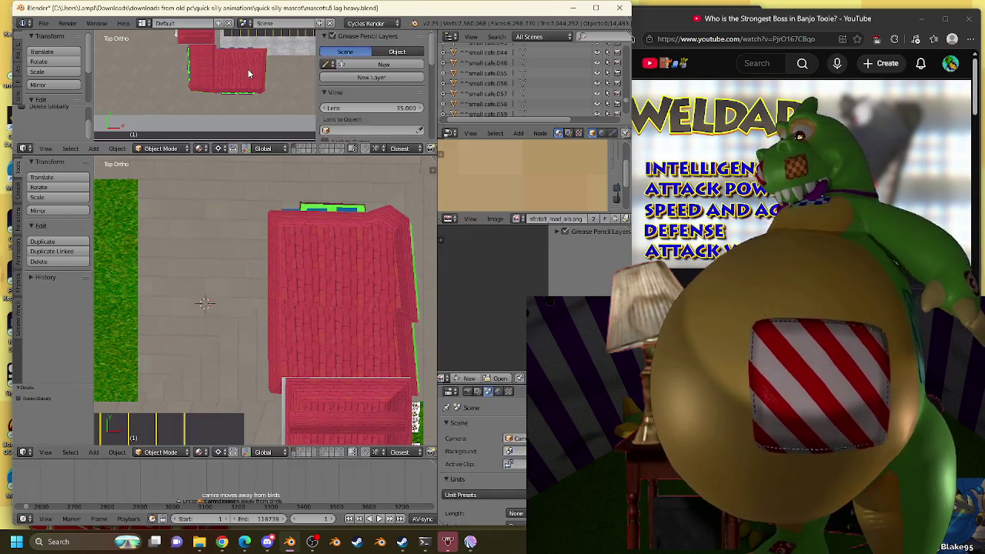
right_click(248, 74)
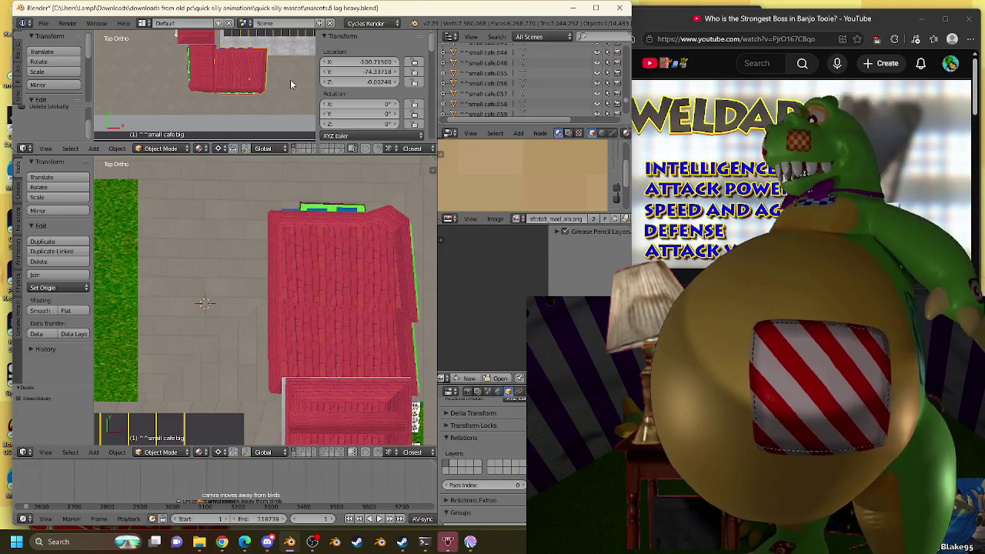
Snap a linked big café copy to the 3D cursor, redoing the snap once.
key(alt+d)
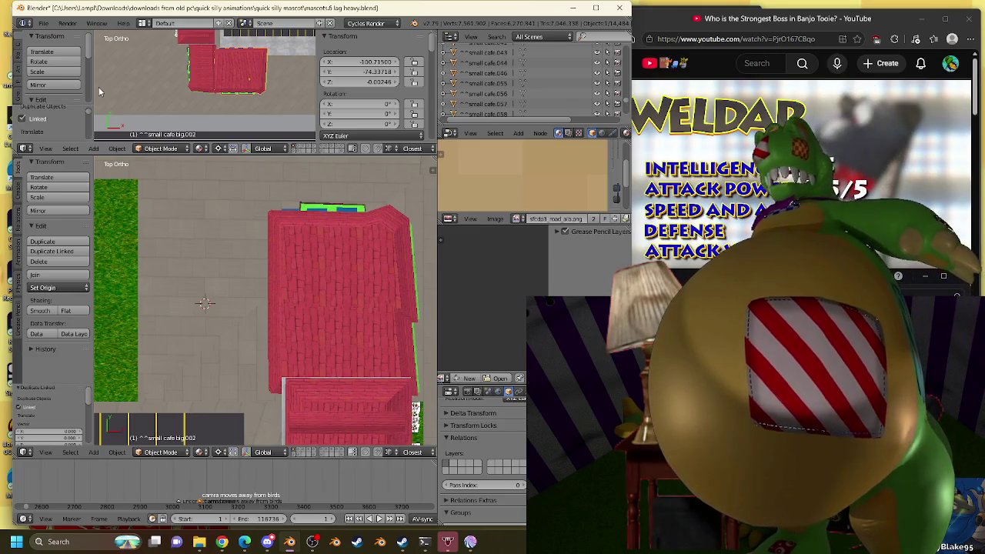
key(shift+s)
click(267, 248)
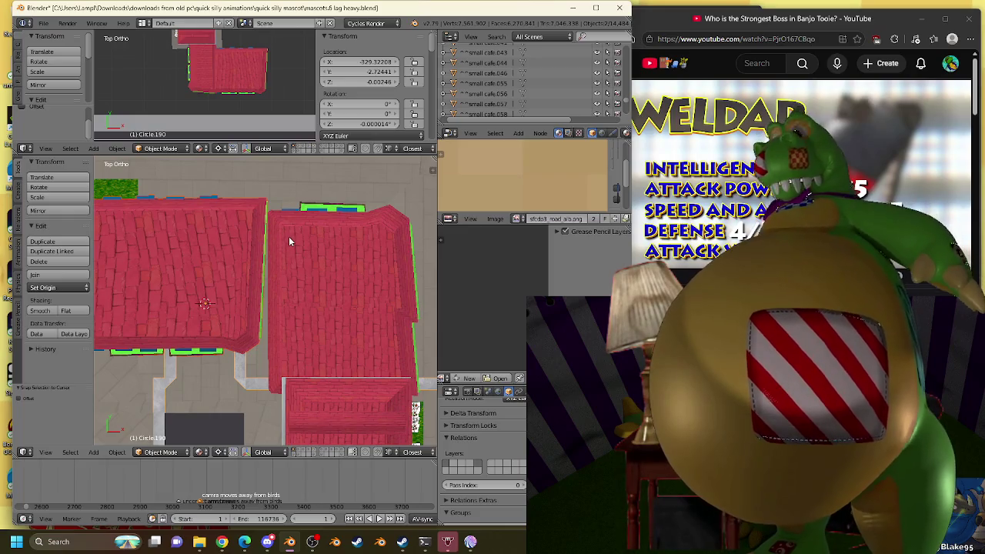
key(alt+a)
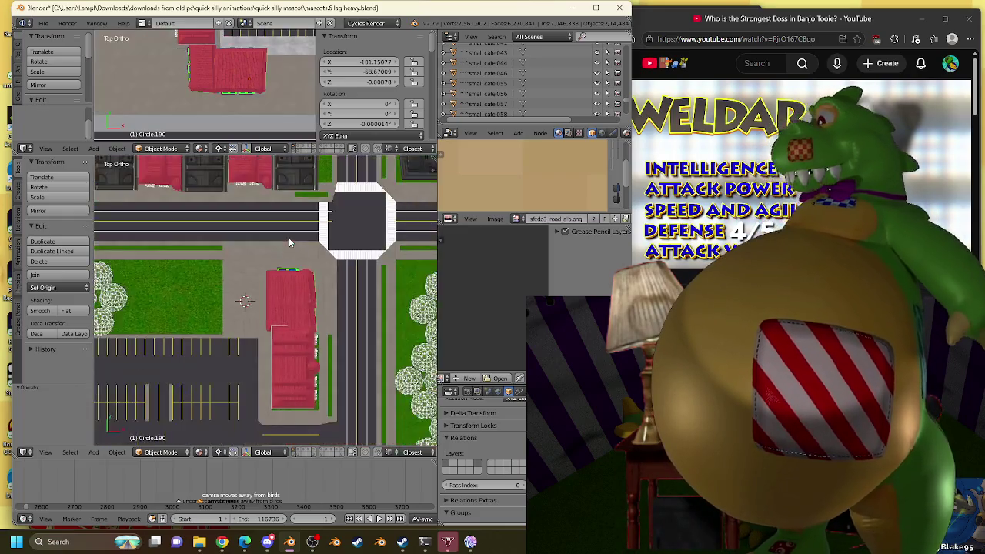
right_click(249, 75)
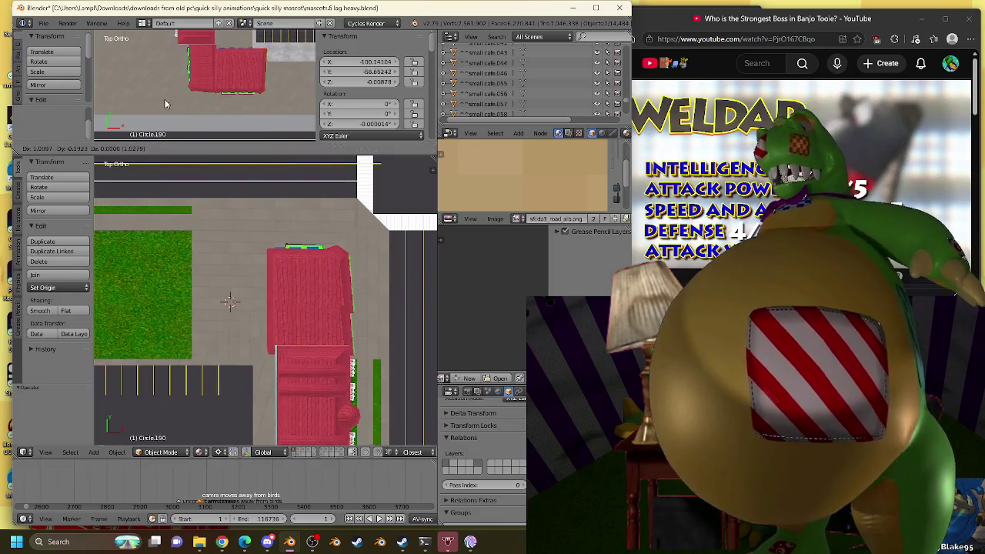
key(ctrl+z)
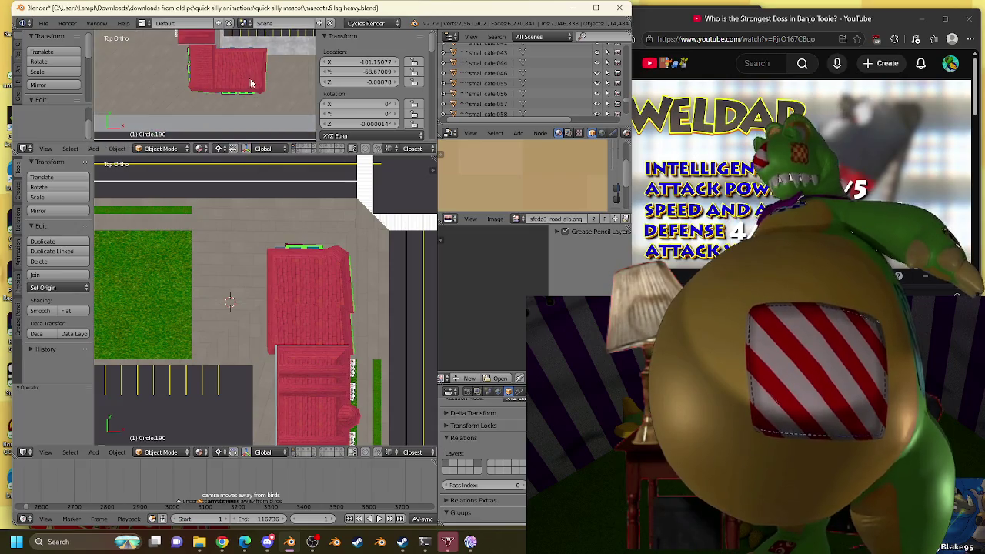
right_click(252, 80)
key(shift+s)
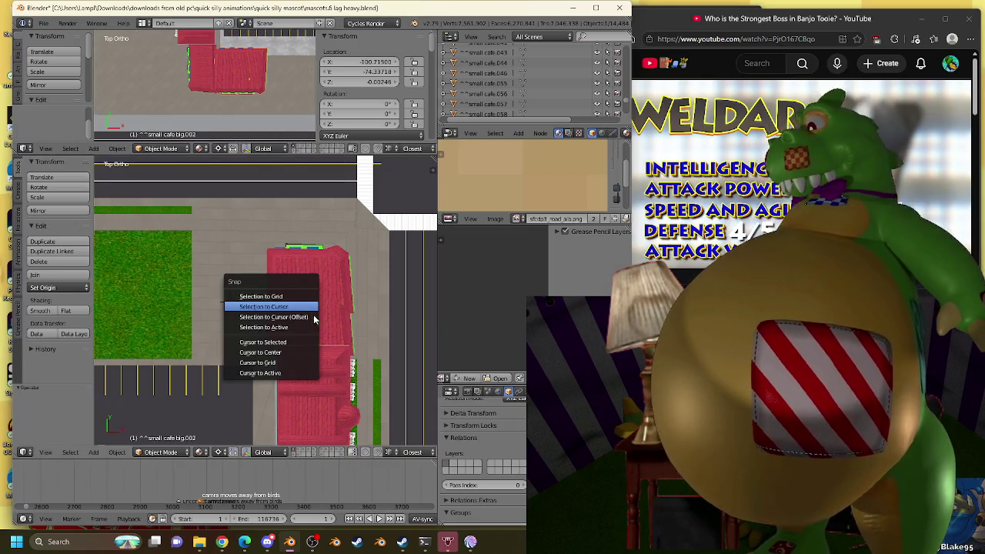
click(301, 307)
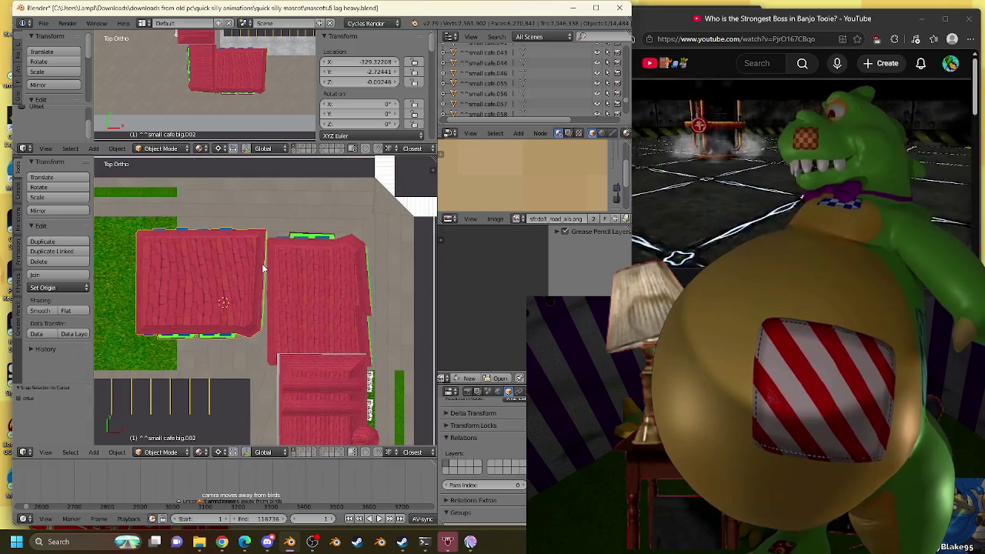
Rotate the big café copy 90° and reposition it in the cleared spot.
text(r90)
key(Return)
scroll(270, 259, up, 2)
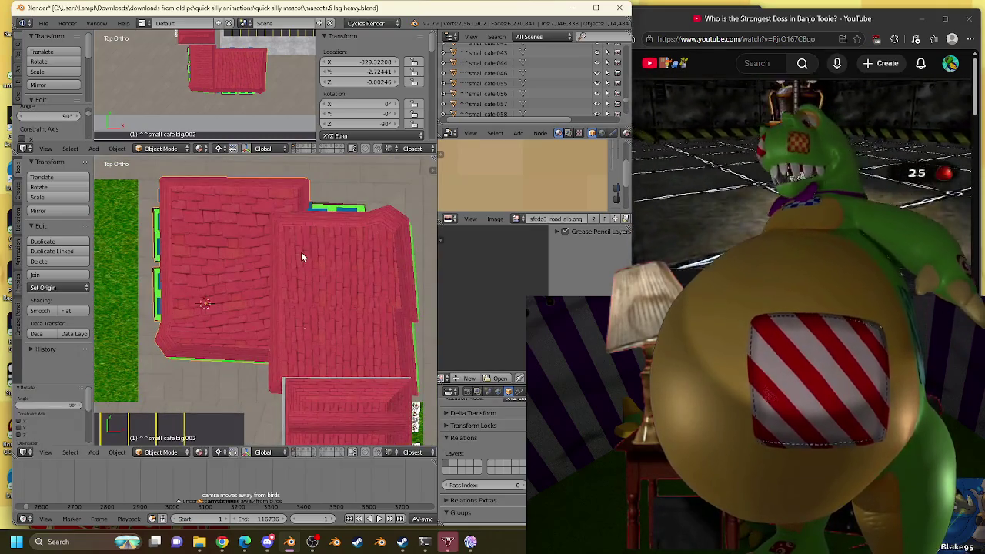
key(g)
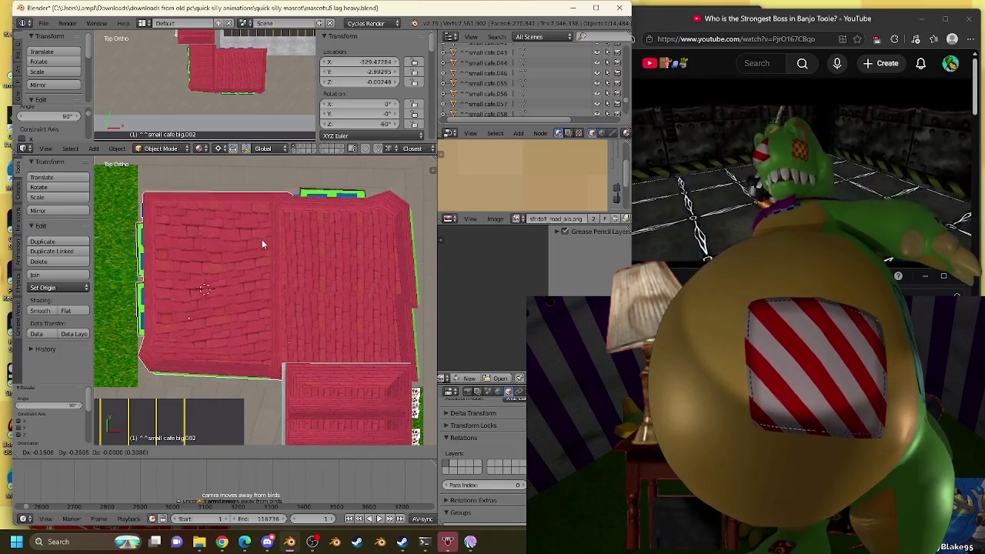
click(251, 257)
mouse_move(250, 257)
middle_down()
mouse_move(320, 193)
mouse_move(374, 189)
mouse_move(305, 211)
middle_up()
key(KP_7)
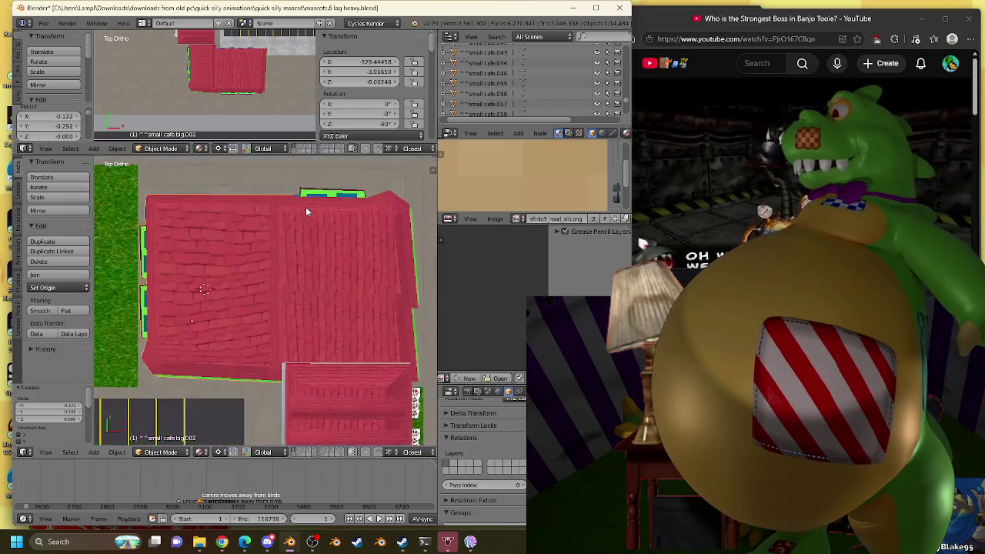
Delete the small cafés .043 and .044 beside the big café copy.
right_click(353, 317)
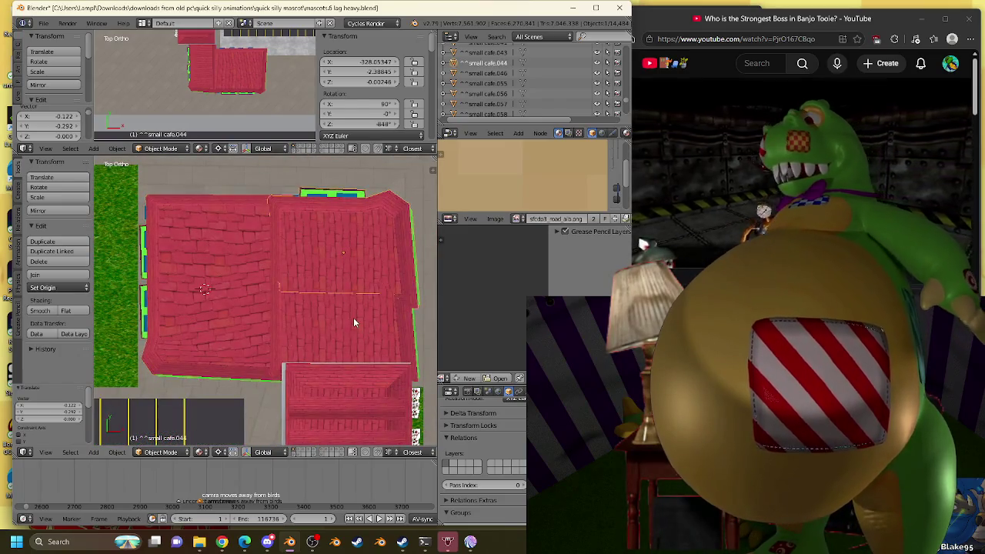
right_click(357, 246)
key(x)
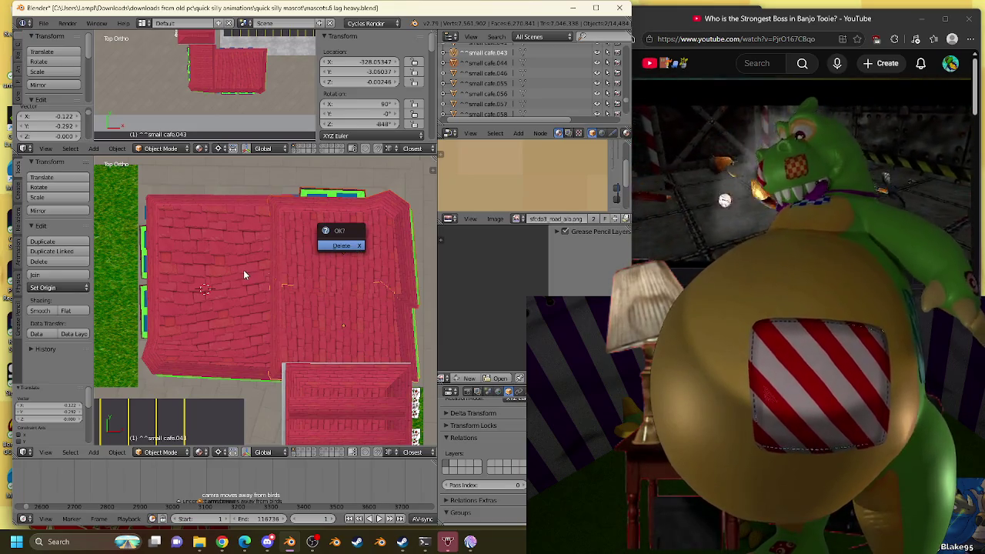
key(Return)
right_click(244, 274)
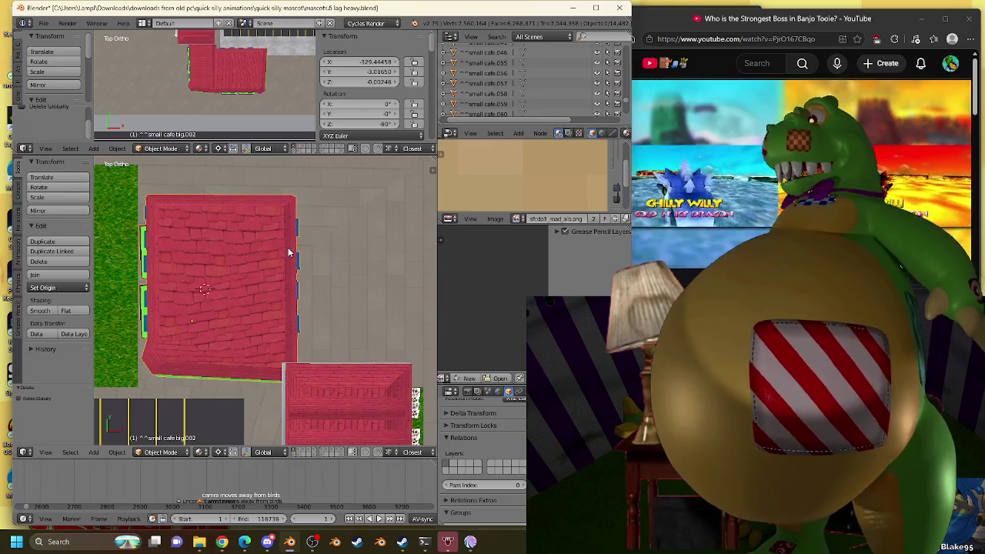
Make another linked big café copy, rotate it 180° and shift it to X -327.83 so roofs join.
key(alt+d)
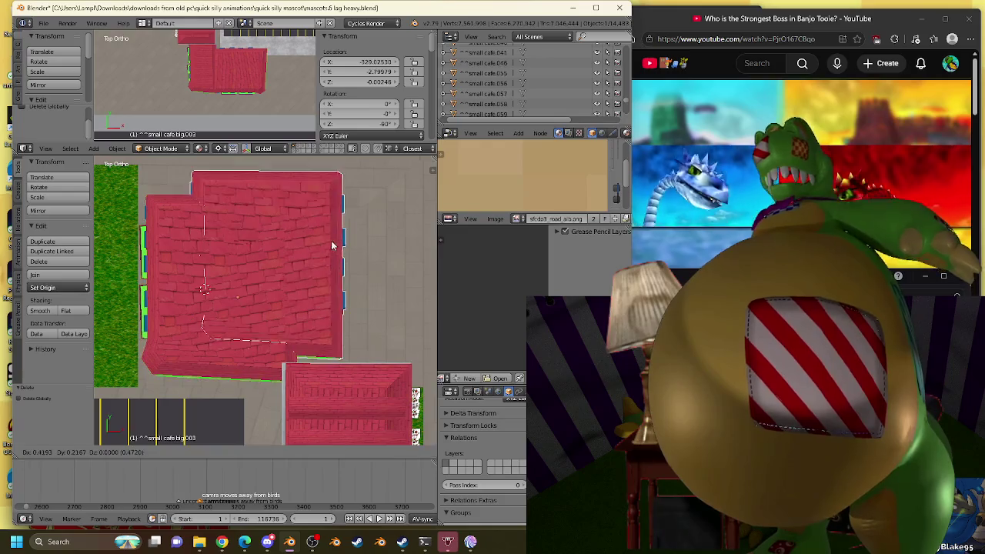
right_click(339, 242)
key(g)
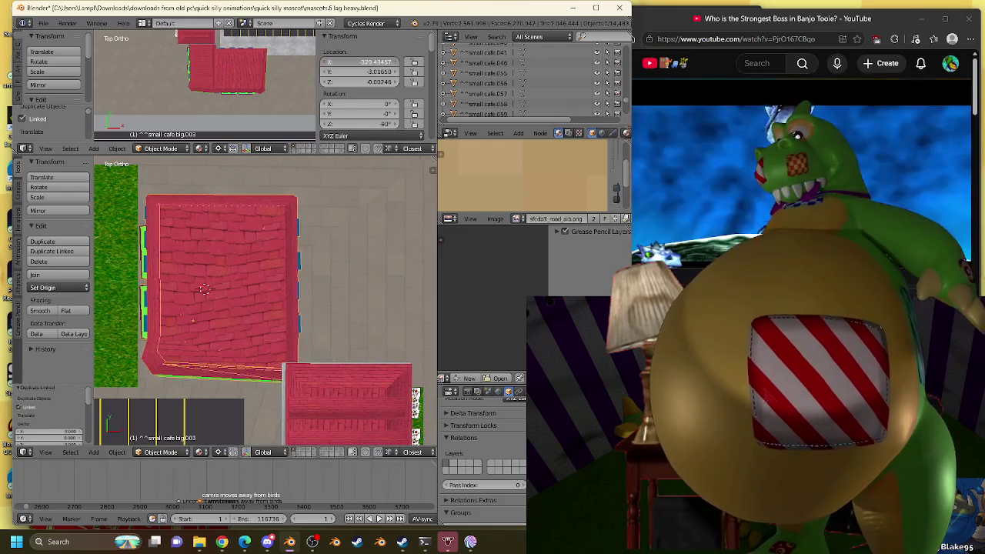
right_click(251, 245)
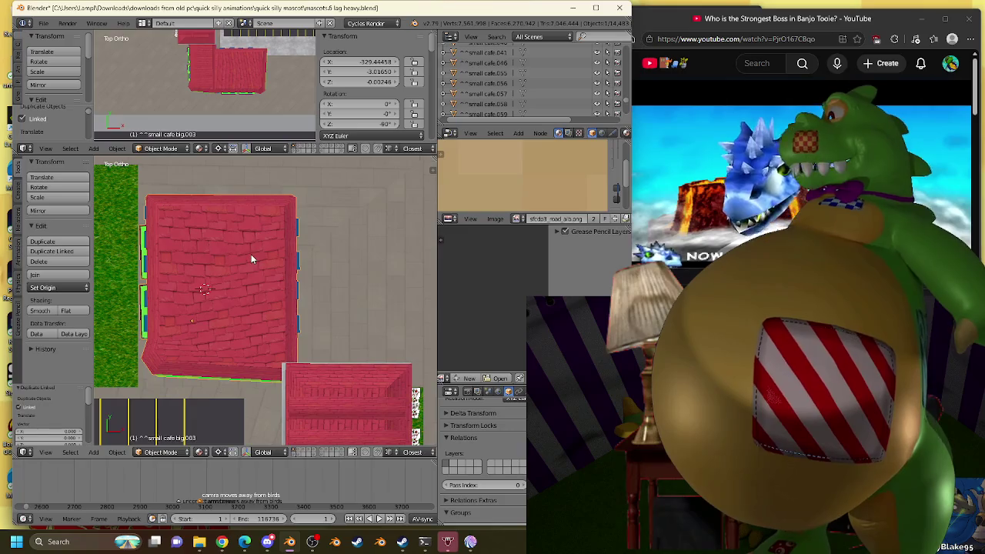
text(r180)
key(Return)
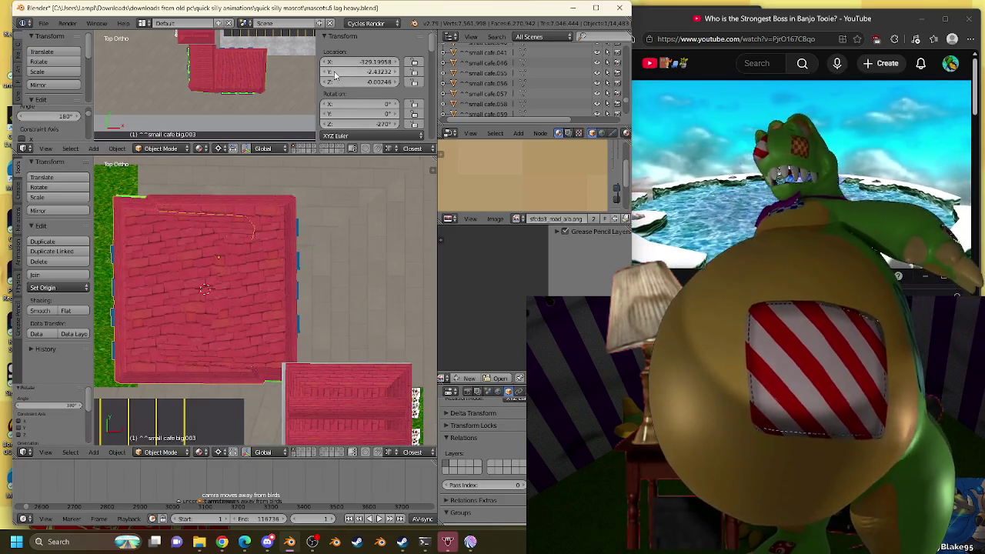
drag(362, 61, 377, 62)
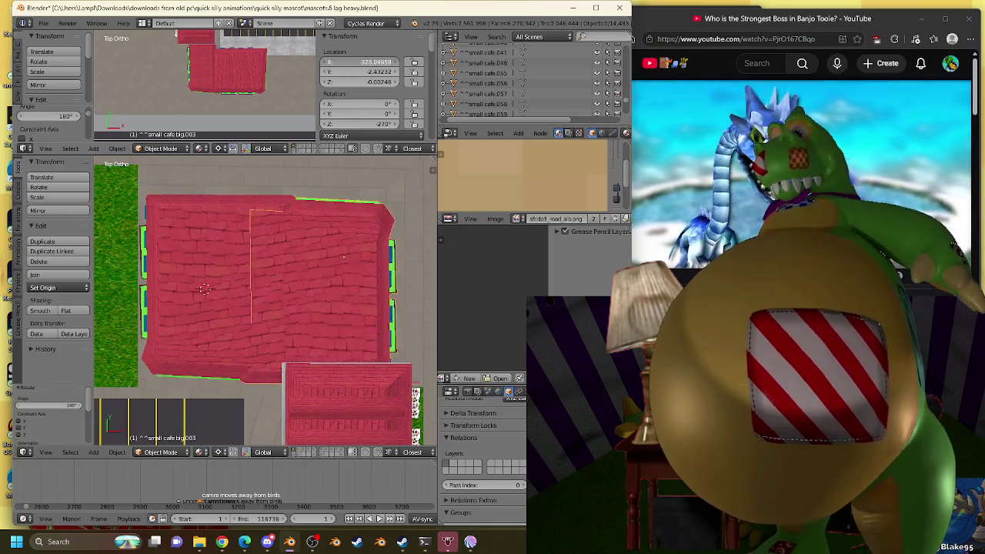
mouse_move(299, 301)
middle_down()
mouse_move(286, 260)
mouse_move(307, 219)
middle_up()
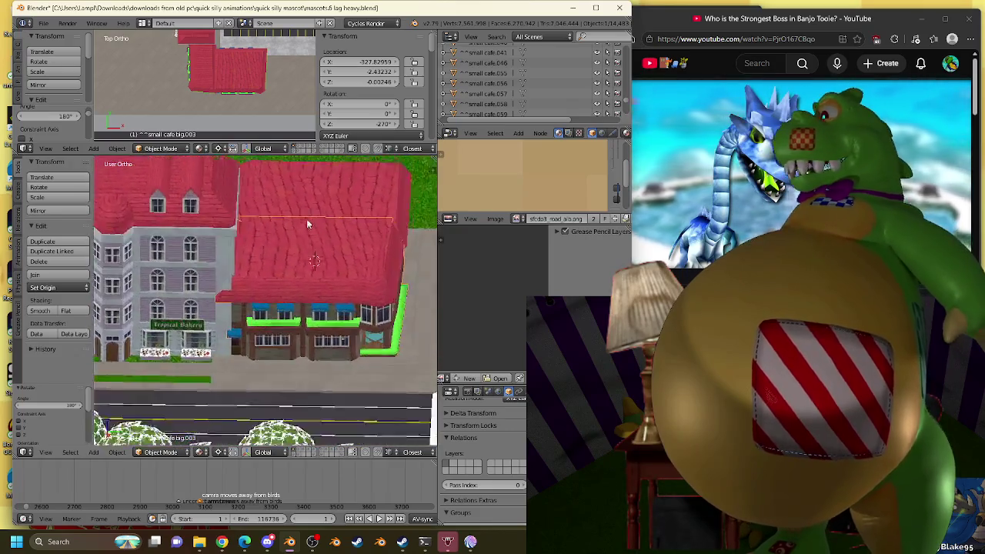
Set small cafe big.003's Location Y to -2.34232 and check it from overhead.
scroll(306, 223, up, 2)
scroll(306, 229, up, 2)
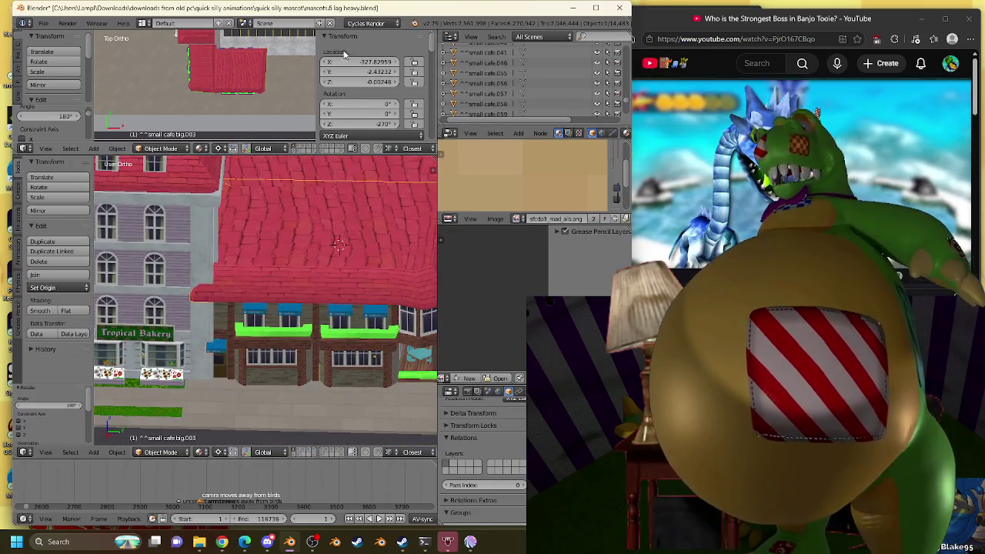
click(394, 72)
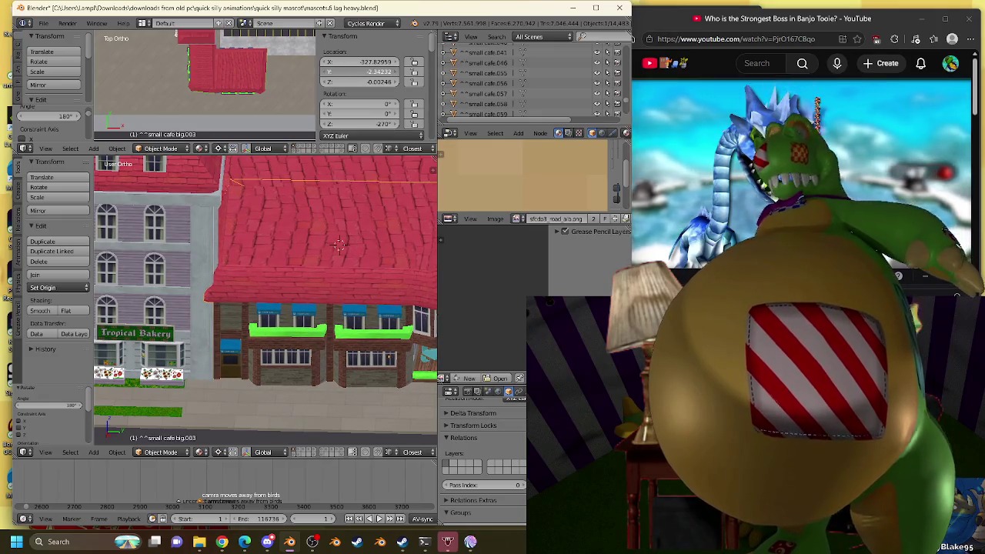
drag(362, 71, 359, 72)
mouse_move(317, 269)
middle_down()
mouse_move(223, 261)
mouse_move(176, 279)
mouse_move(106, 277)
mouse_move(397, 279)
mouse_move(342, 265)
mouse_move(163, 268)
mouse_move(218, 278)
middle_up()
scroll(217, 273, down, 4)
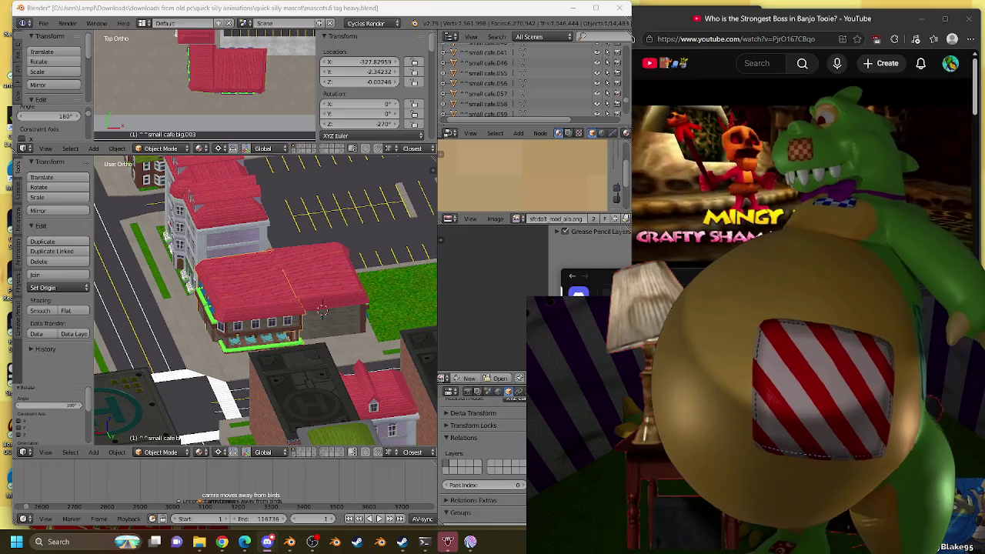
click(792, 175)
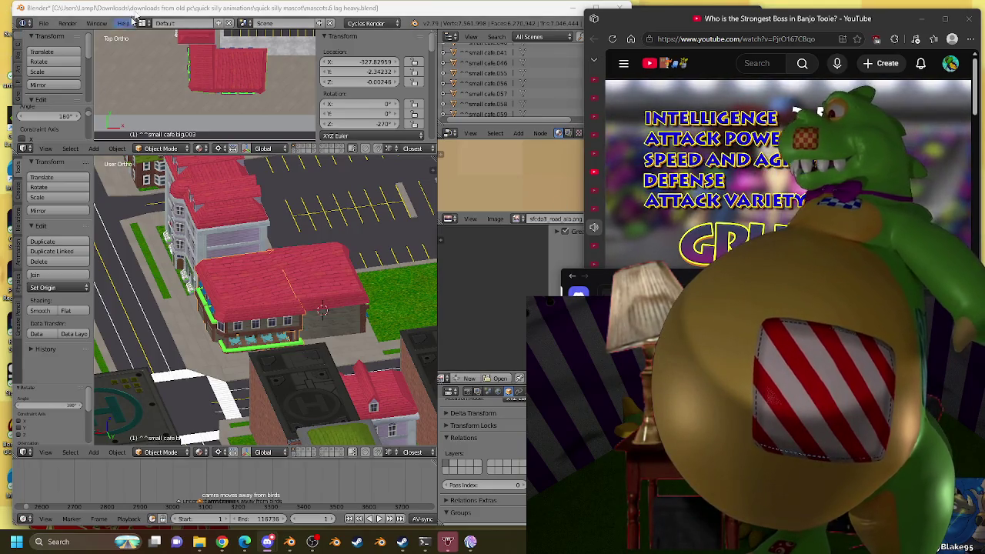
click(240, 13)
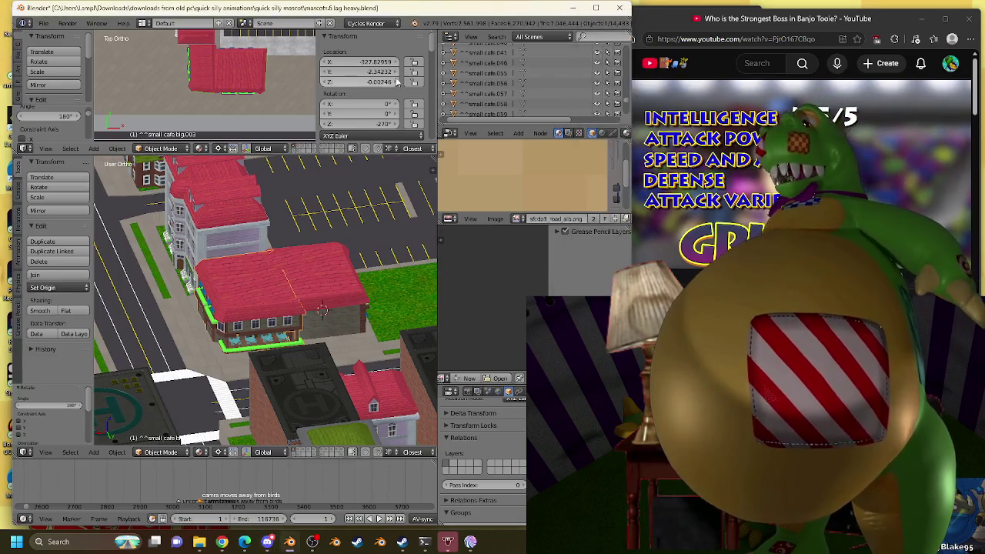
Inspect small cafe.046 and .041, then delete small cafe.038 beside the parking lot.
scroll(485, 72, up, 2)
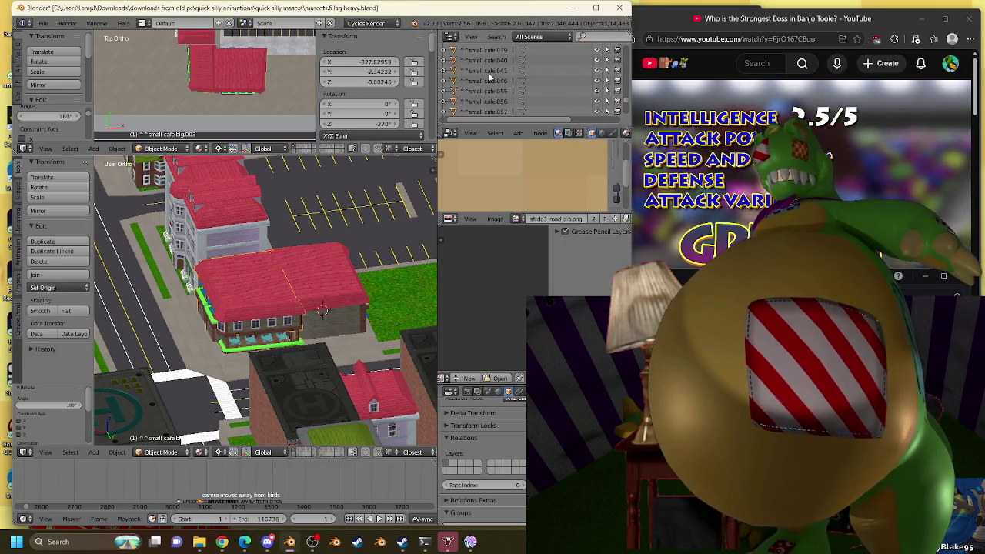
right_click(290, 243)
key(KP_Decimal)
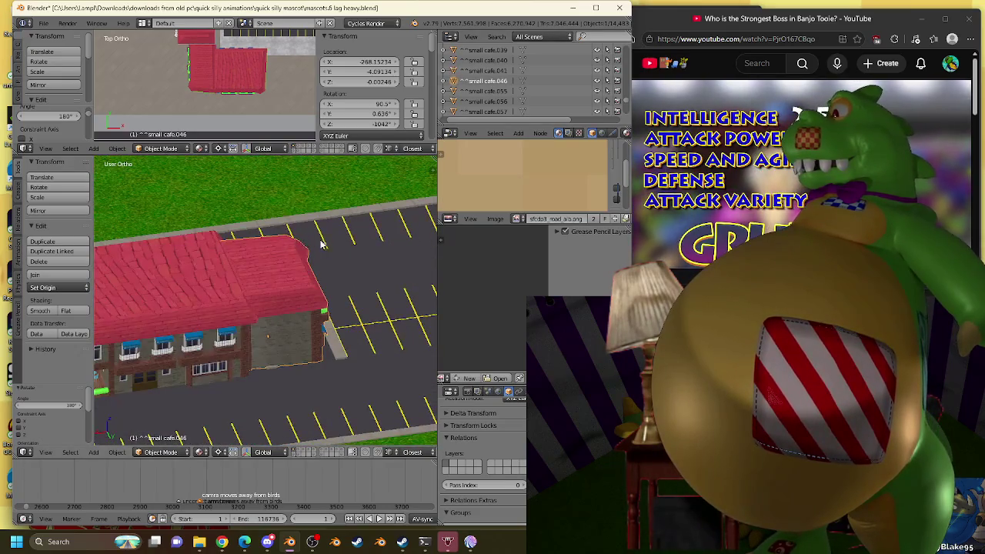
middle_drag(321, 243, 431, 157)
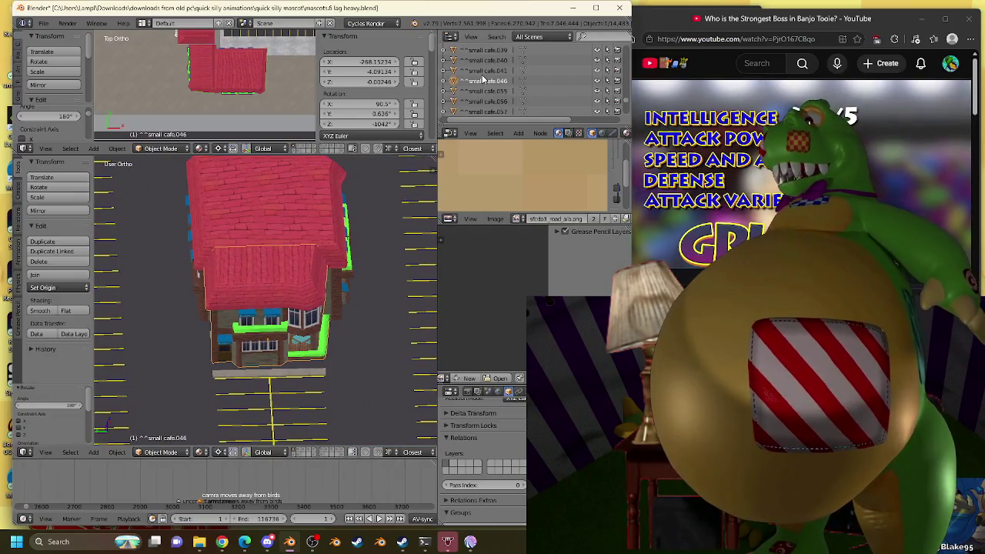
right_click(294, 284)
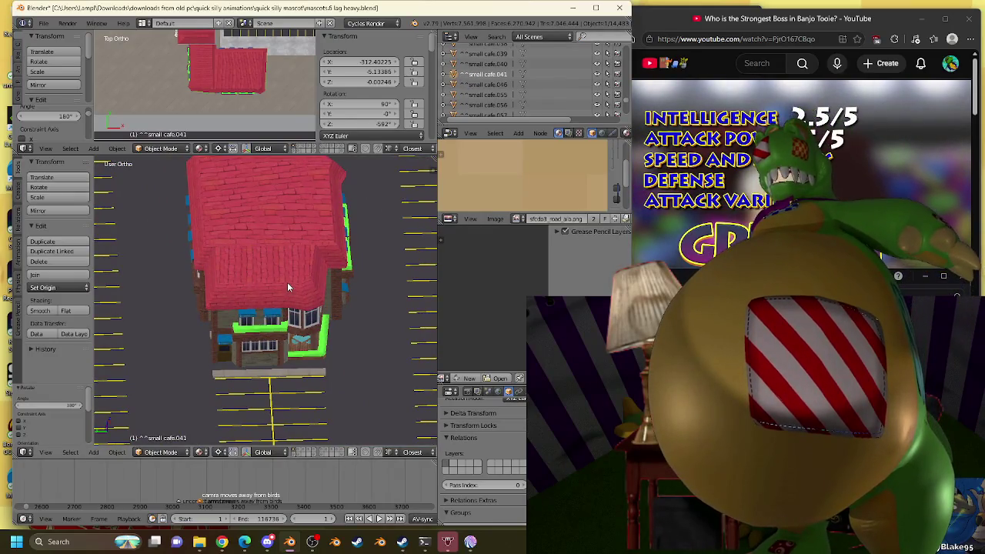
key(KP_Divide)
mouse_move(290, 276)
middle_down()
mouse_move(181, 281)
mouse_move(127, 270)
mouse_move(205, 297)
middle_up()
right_click(222, 247)
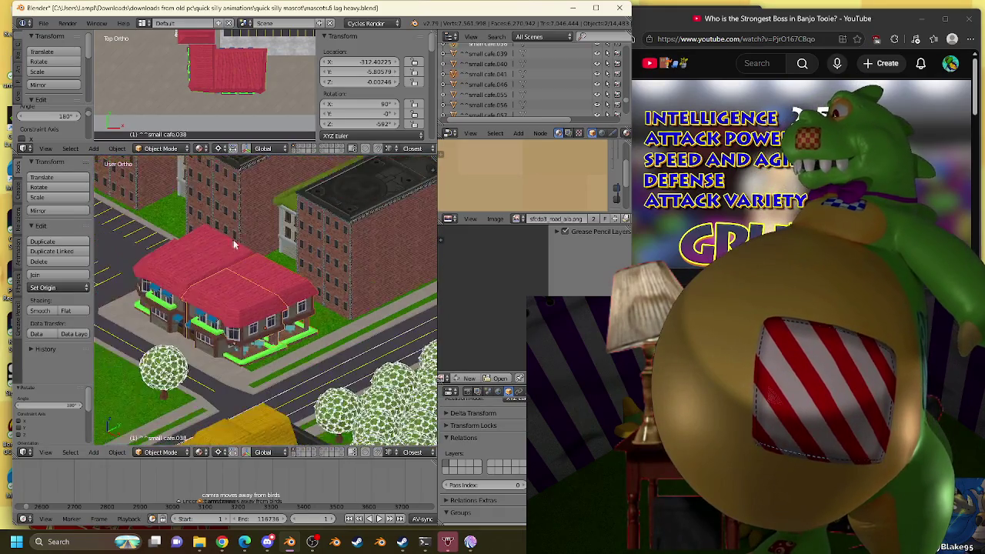
middle_drag(222, 246, 228, 258)
key(x)
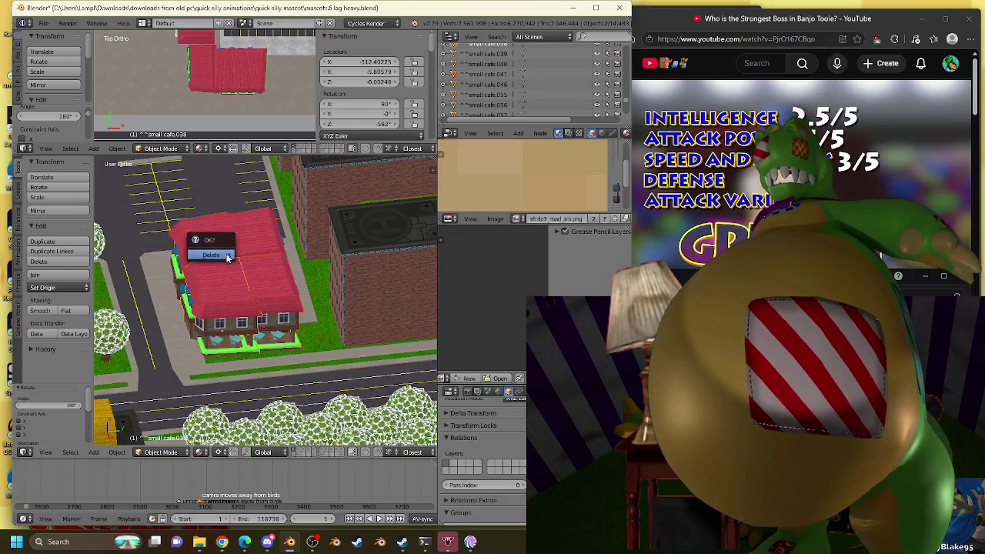
click(228, 257)
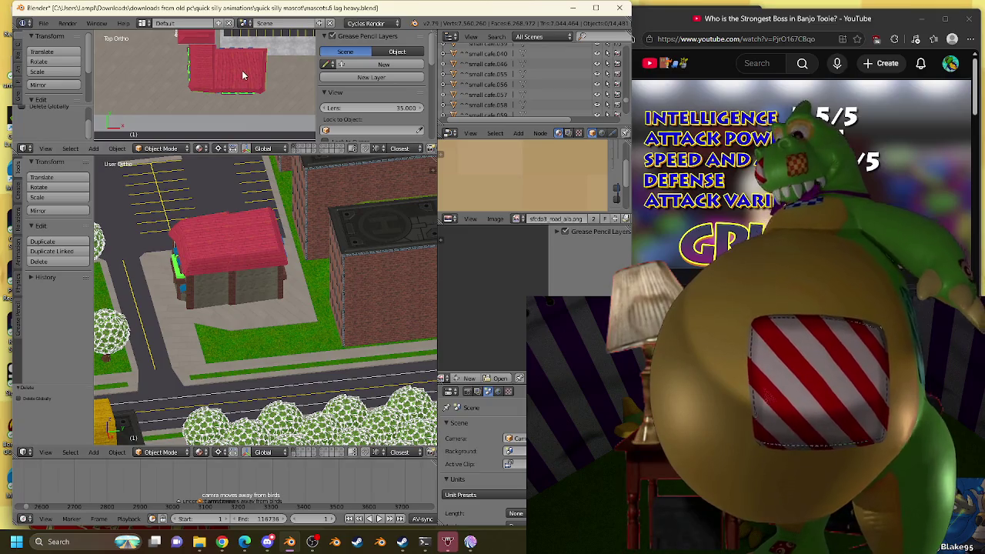
Select the big café and small cafe.040, and snap the 3D cursor to the selection.
right_click(243, 75)
right_click(245, 267)
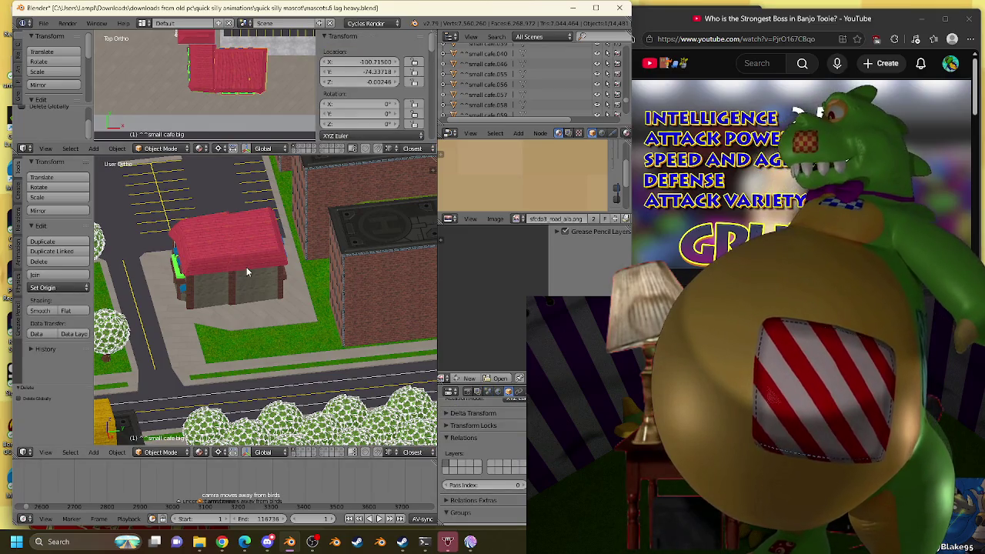
key(shift+s)
click(236, 305)
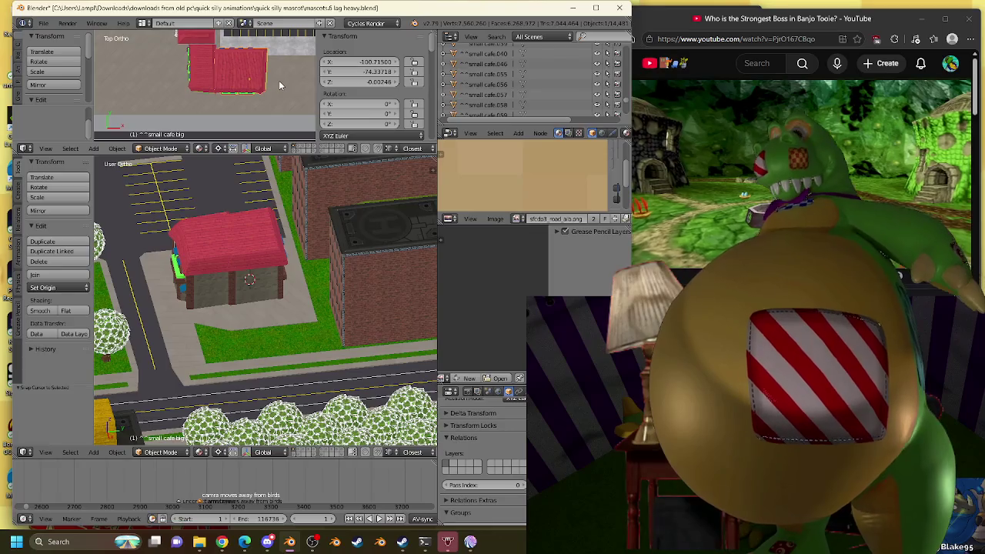
Duplicate the big café and snap the copy onto the 3D cursor, viewed from top.
key(shift+d)
key(Escape)
key(shift+s)
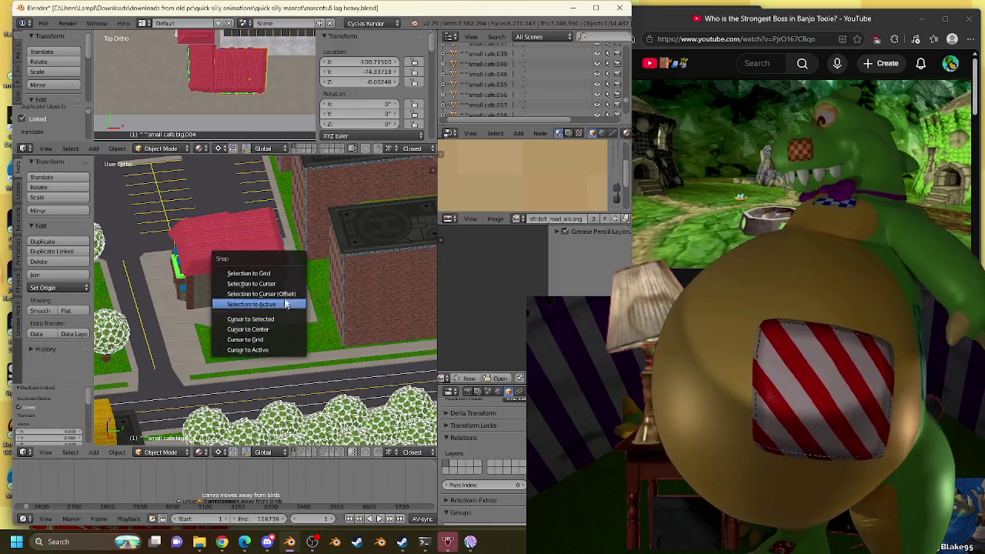
key(Escape)
key(shift+s)
click(281, 284)
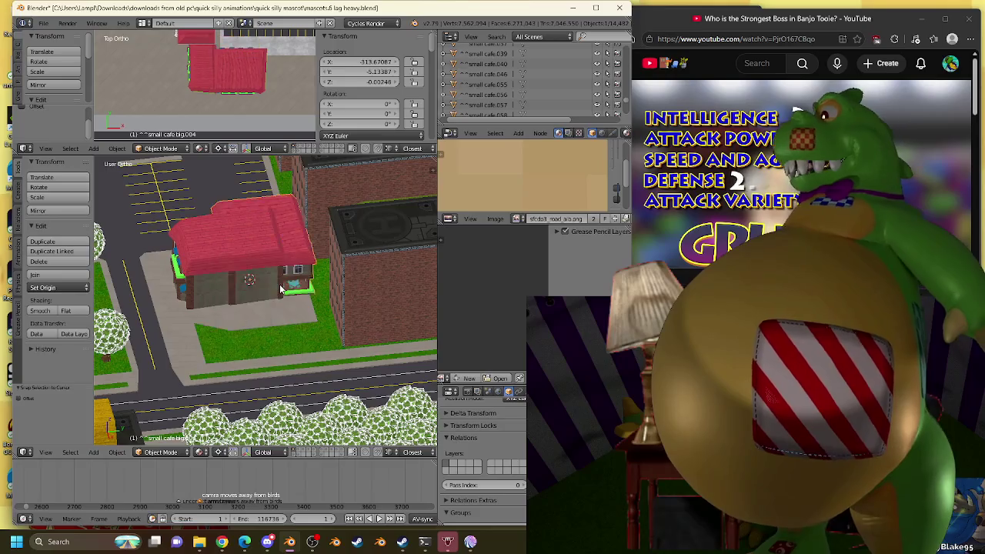
key(KP_Decimal)
key(KP_7)
scroll(285, 285, down, 3)
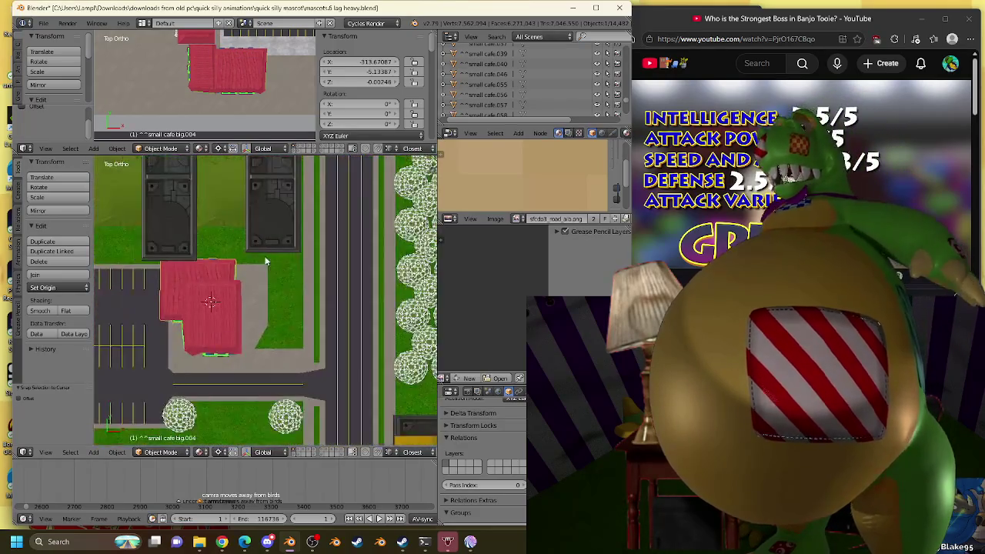
scroll(300, 286, up, 3)
Place small cafe big.004 by the parking lot at X -312.12128, Y -5.68743; select small cafe.039.
key(g)
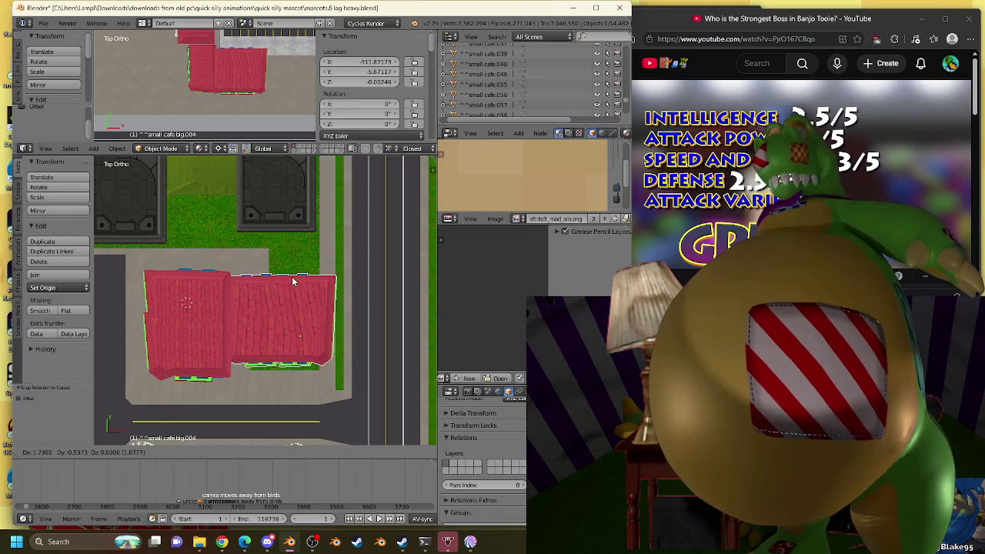
click(291, 294)
middle_drag(291, 294, 285, 271)
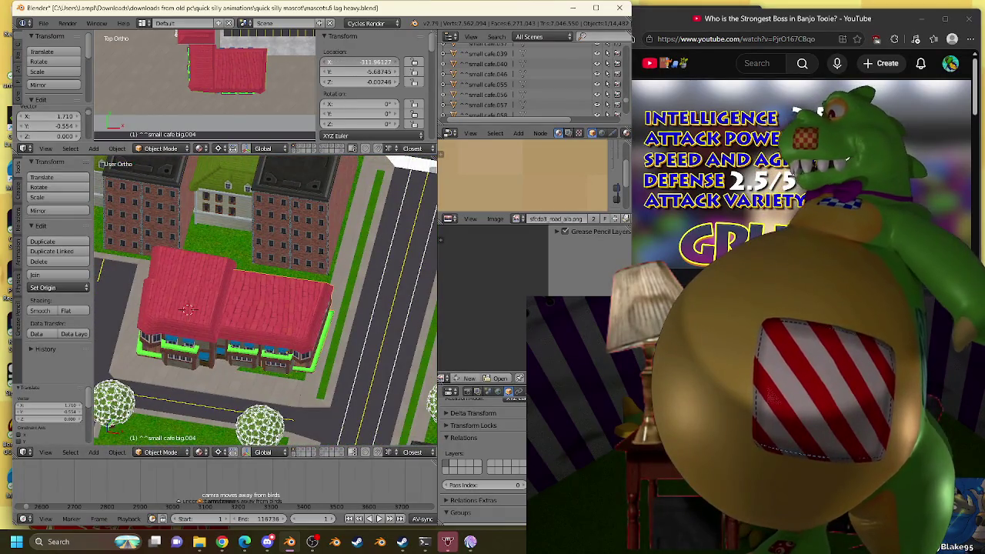
drag(358, 61, 350, 62)
mouse_move(254, 246)
middle_down()
mouse_move(156, 252)
mouse_move(343, 258)
mouse_move(347, 294)
mouse_move(236, 303)
middle_up()
scroll(339, 268, up, 2)
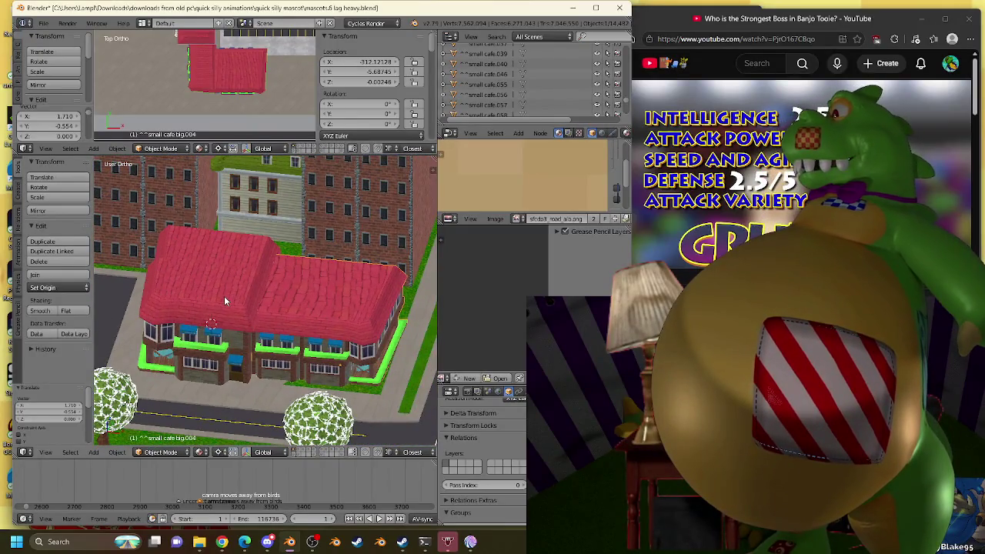
right_click(224, 295)
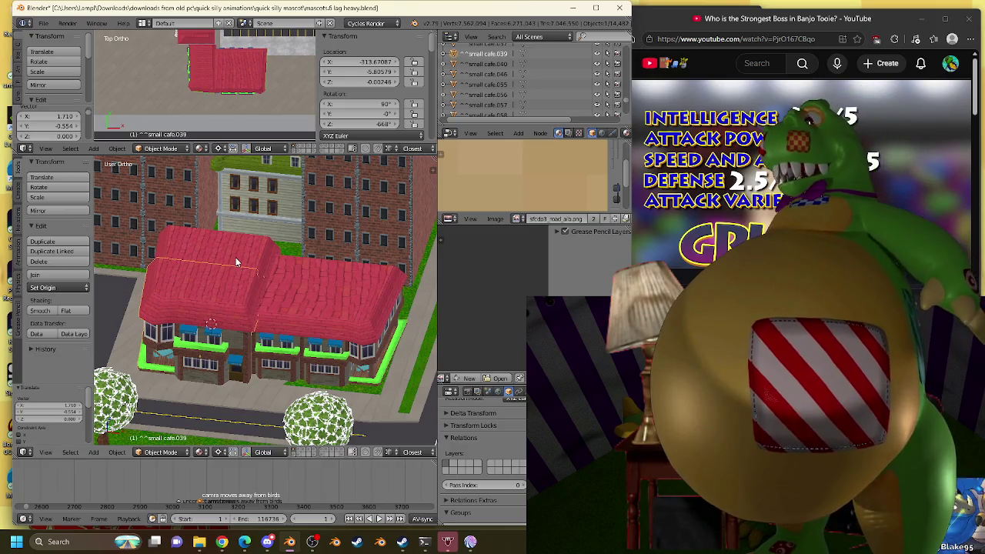
Delete the remaining old small café piece.
right_click(236, 263)
key(x)
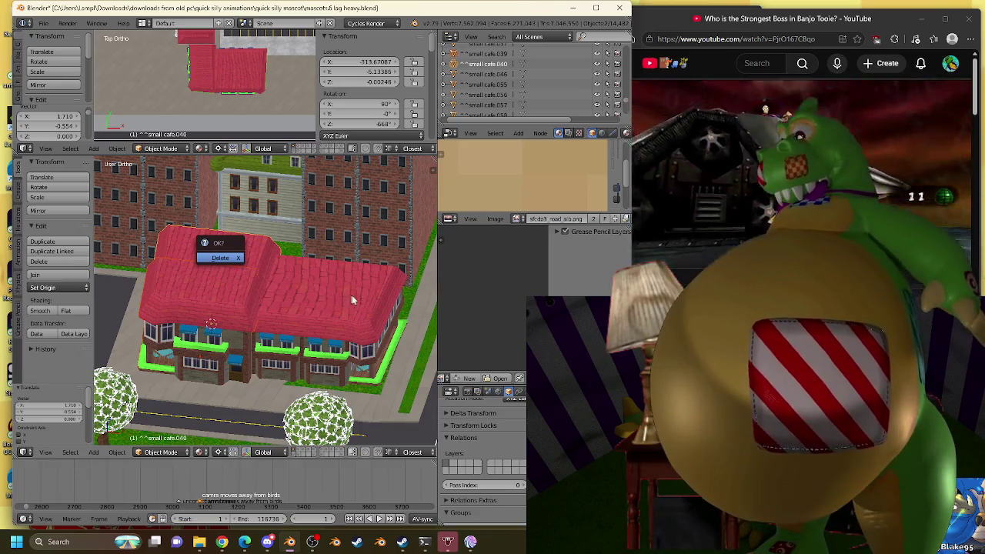
key(Return)
Select the larger café in top view and start duplicating it.
mouse_move(360, 291)
middle_down()
mouse_move(346, 269)
mouse_move(290, 260)
mouse_move(294, 283)
mouse_move(338, 300)
middle_up()
right_click(338, 297)
key(KP_7)
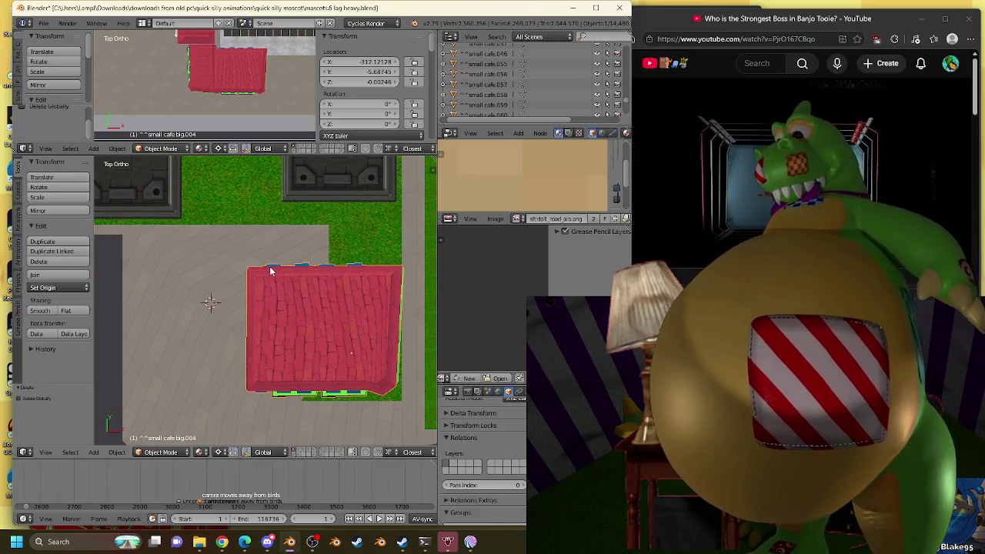
key(shift+d)
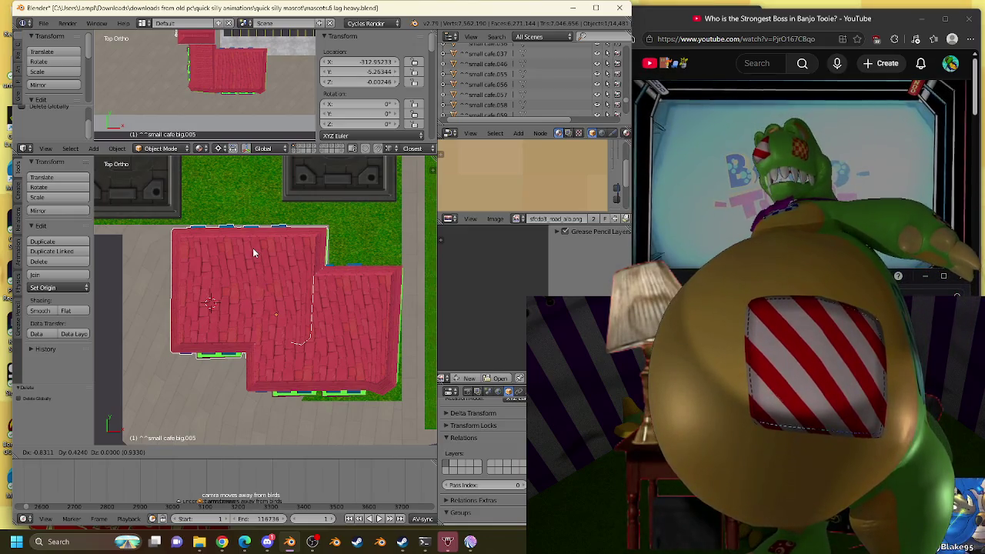
Rotate the café copy 180° and place it beside the original café.
right_click(252, 248)
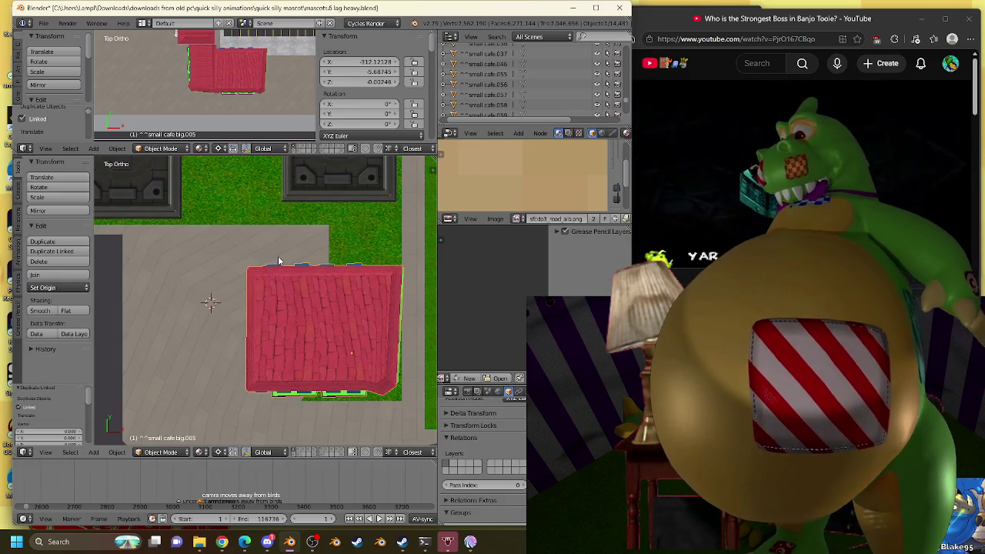
text(r180)
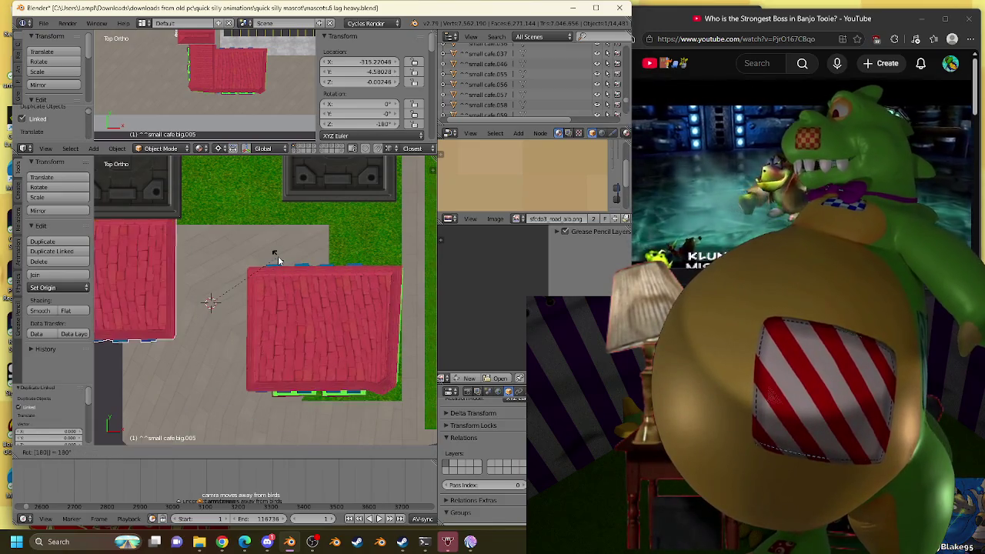
key(Return)
key(g)
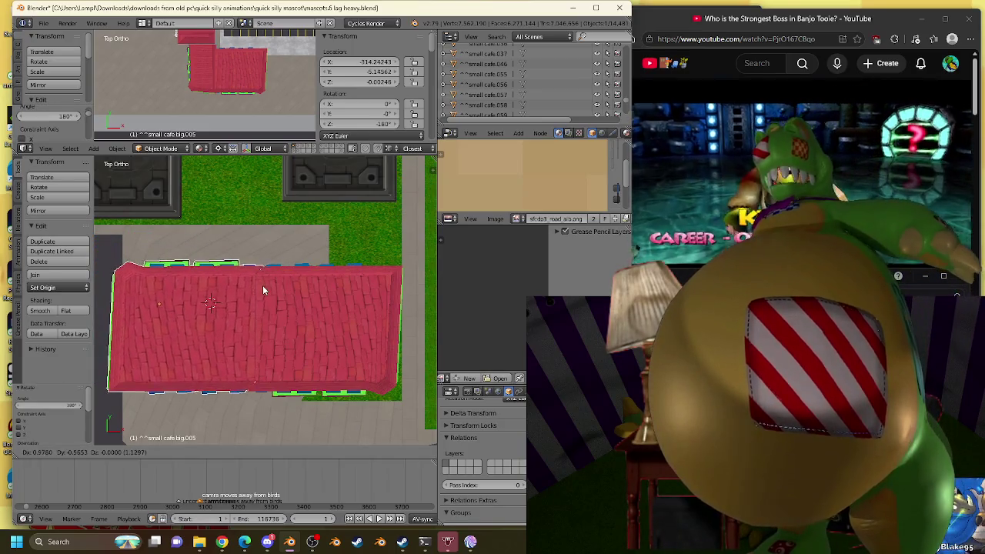
click(263, 291)
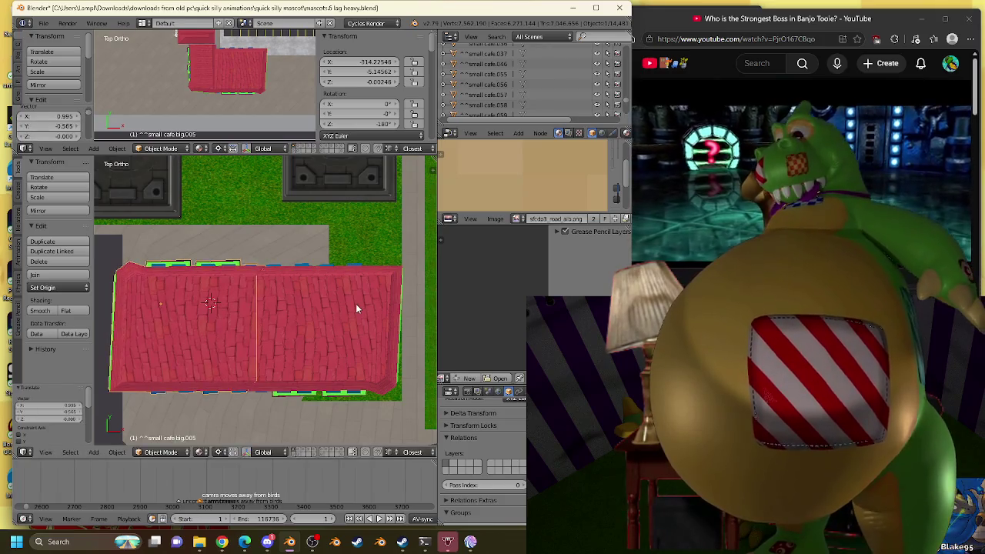
Shift the original café slightly so the two roofs meet.
right_click(356, 303)
key(g)
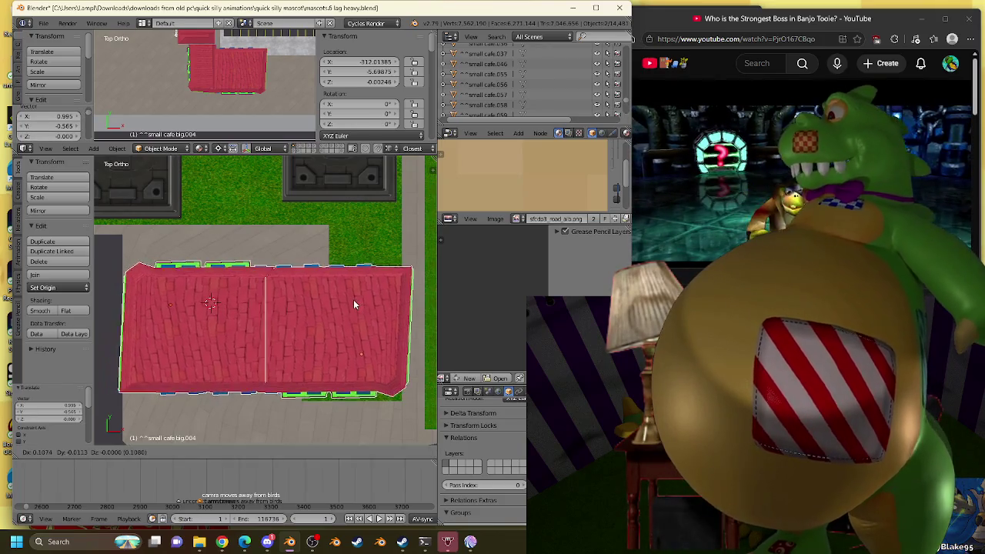
click(353, 300)
scroll(351, 300, down, 4)
mouse_move(347, 305)
middle_down()
mouse_move(317, 280)
mouse_move(321, 253)
mouse_move(105, 288)
mouse_move(368, 288)
mouse_move(303, 274)
mouse_move(158, 306)
middle_up()
scroll(316, 262, up, 3)
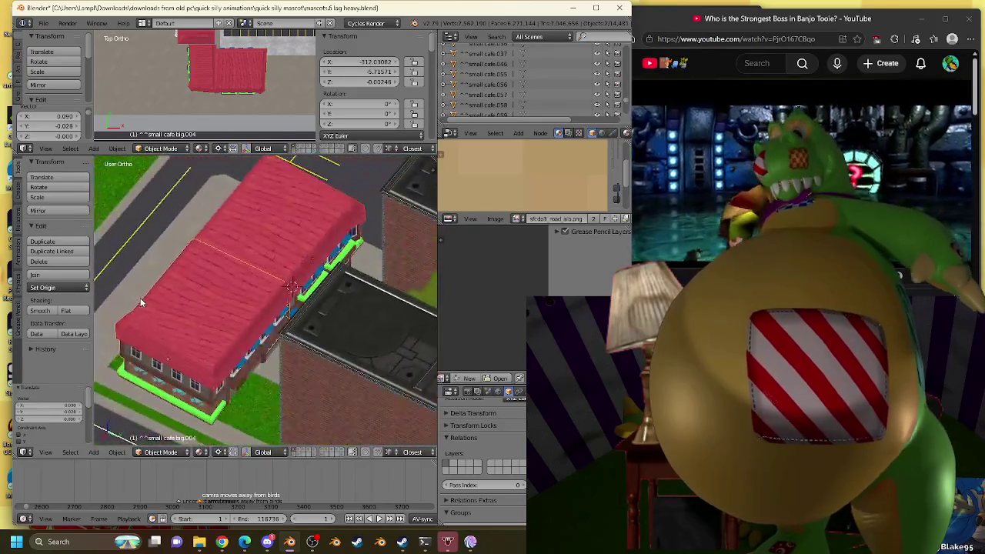
Adjust the copy's location to X -314.01501, Y -5.21389 so the roofs line up.
right_click(253, 208)
mouse_move(276, 212)
middle_down()
mouse_move(200, 224)
mouse_move(176, 216)
mouse_move(270, 222)
mouse_move(132, 218)
mouse_move(261, 247)
mouse_move(213, 232)
middle_up()
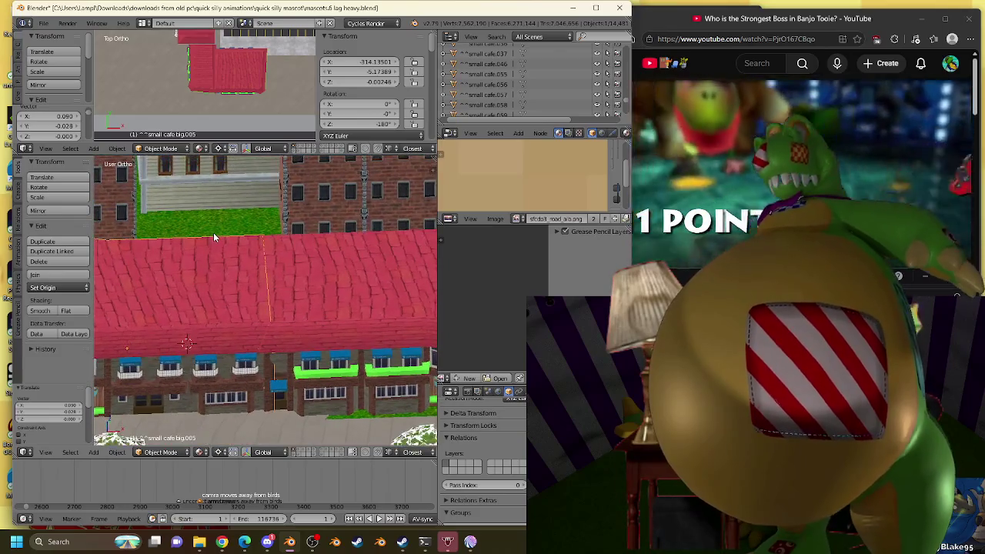
mouse_move(362, 72)
mouse_down()
mouse_move(369, 62)
mouse_move(344, 61)
mouse_up()
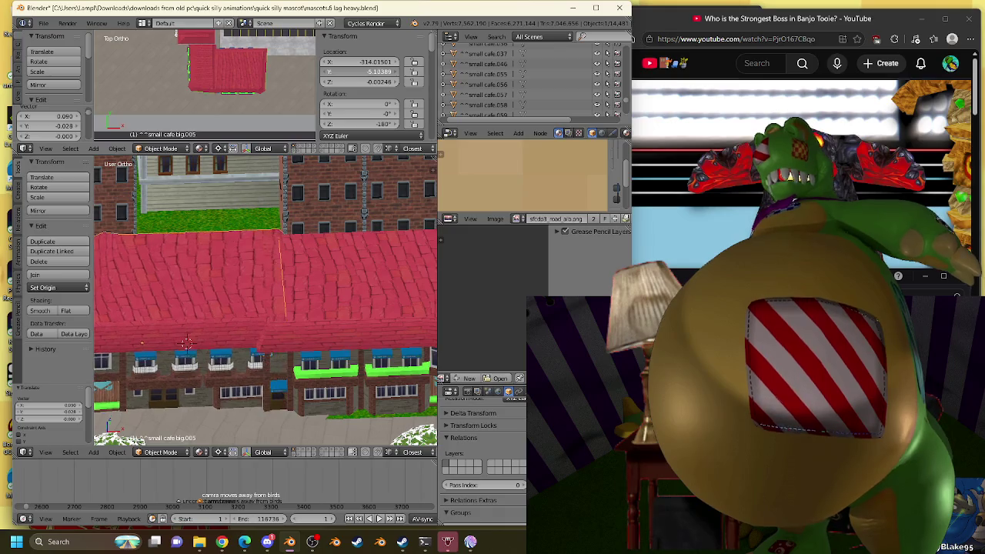
drag(362, 72, 354, 72)
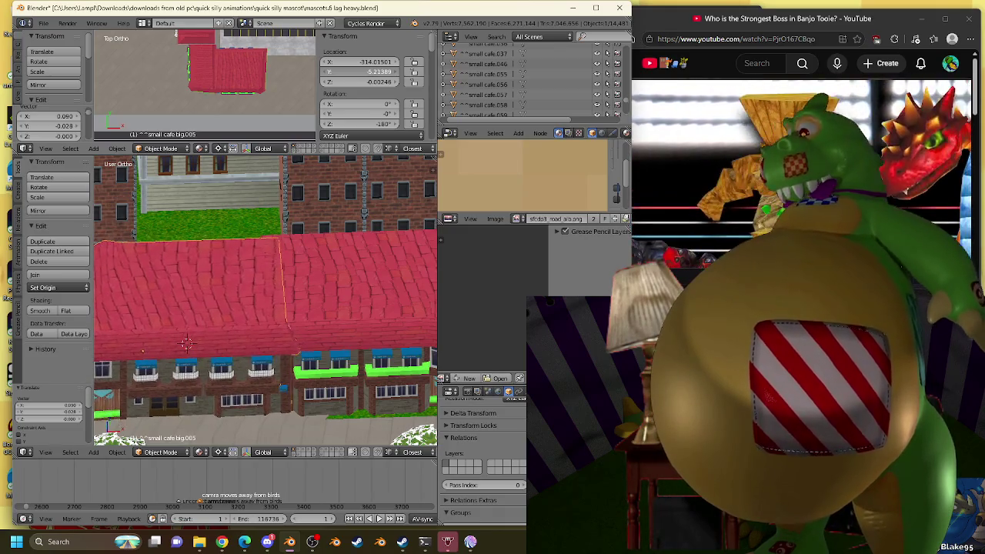
mouse_move(275, 270)
middle_down()
mouse_move(128, 300)
mouse_move(146, 278)
mouse_move(197, 289)
mouse_move(367, 288)
mouse_move(282, 266)
mouse_move(115, 262)
mouse_move(176, 299)
mouse_move(161, 301)
mouse_move(180, 301)
middle_up()
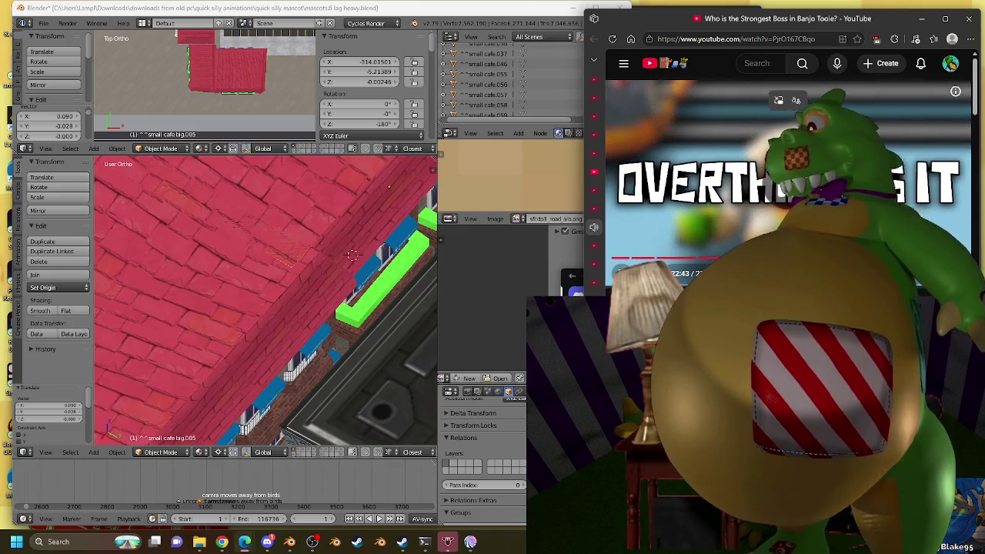
click(672, 67)
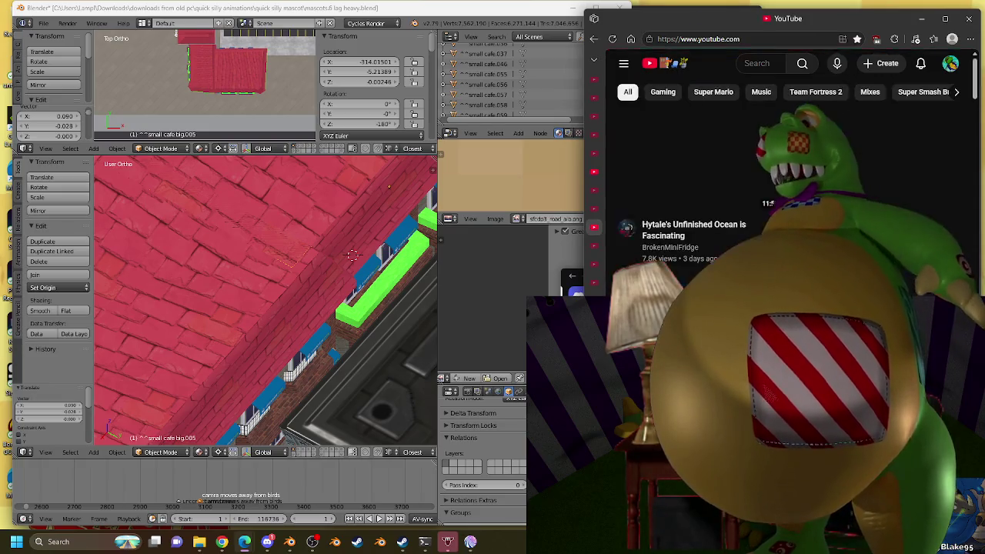
Scroll down through many rows of the YouTube home page's recommended videos.
scroll(930, 181, down, 3)
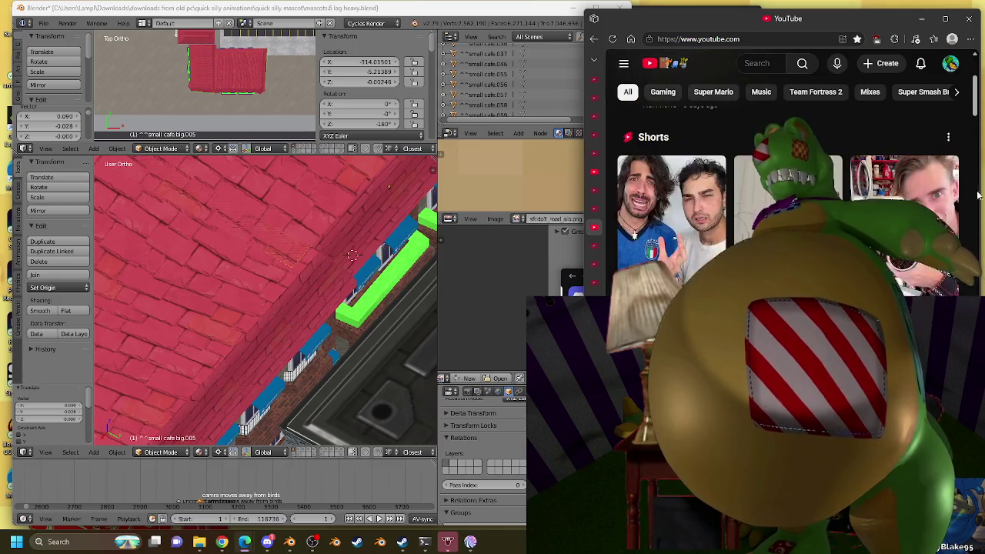
scroll(968, 189, down, 1)
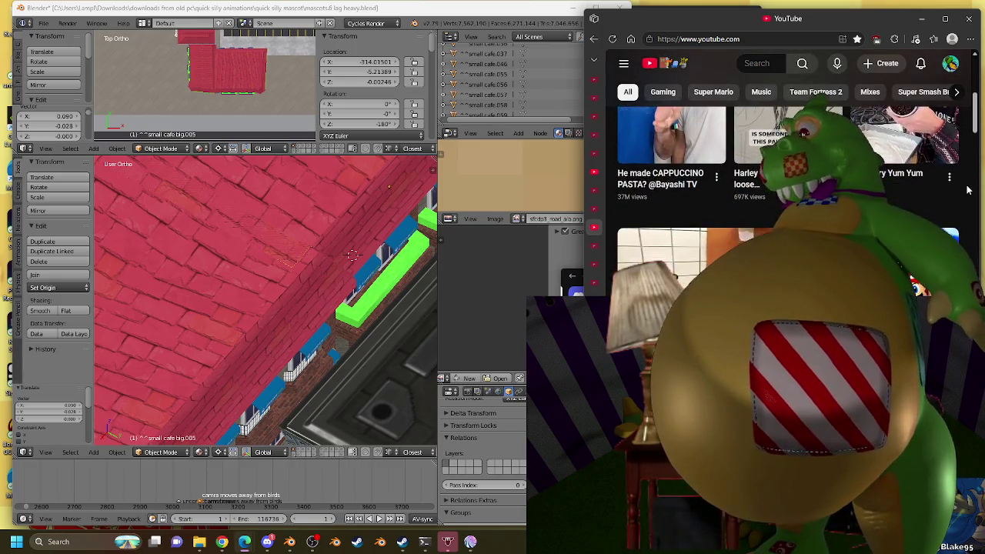
scroll(968, 189, up, 3)
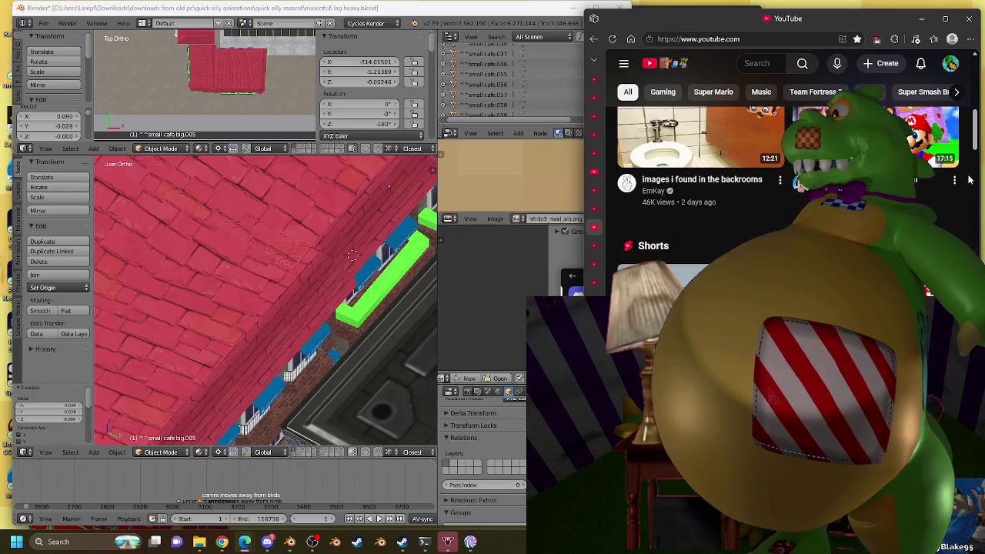
scroll(969, 180, down, 2)
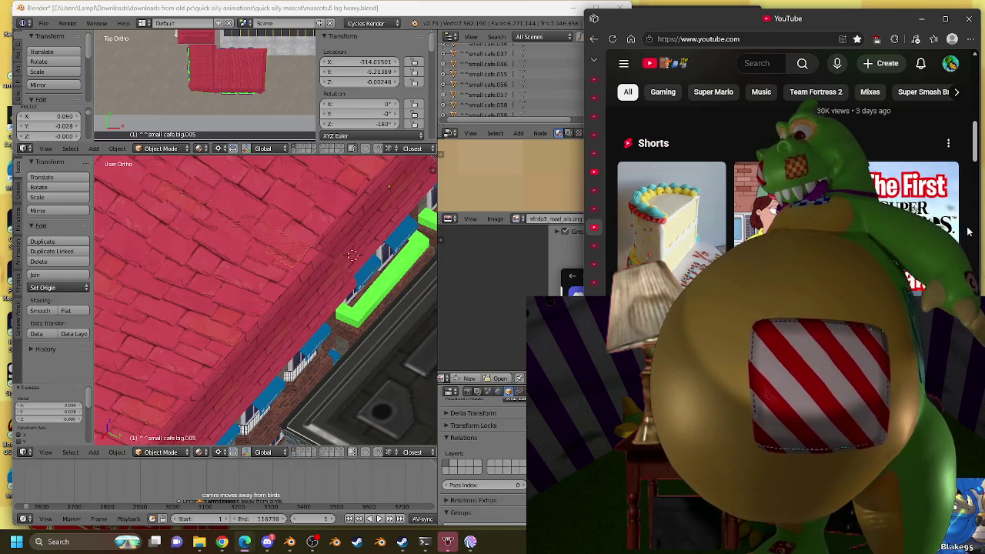
scroll(970, 222, down, 5)
scroll(969, 222, down, 3)
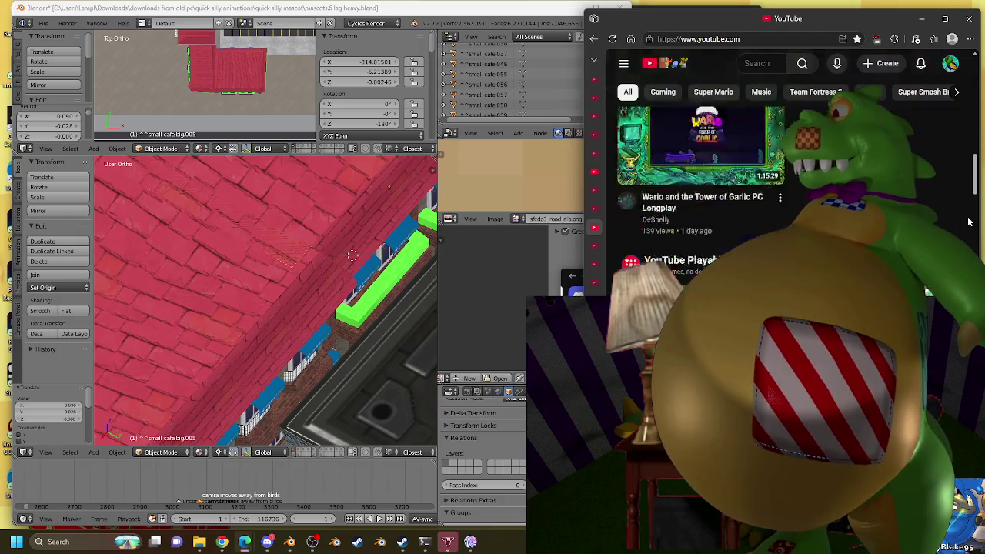
scroll(969, 221, down, 2)
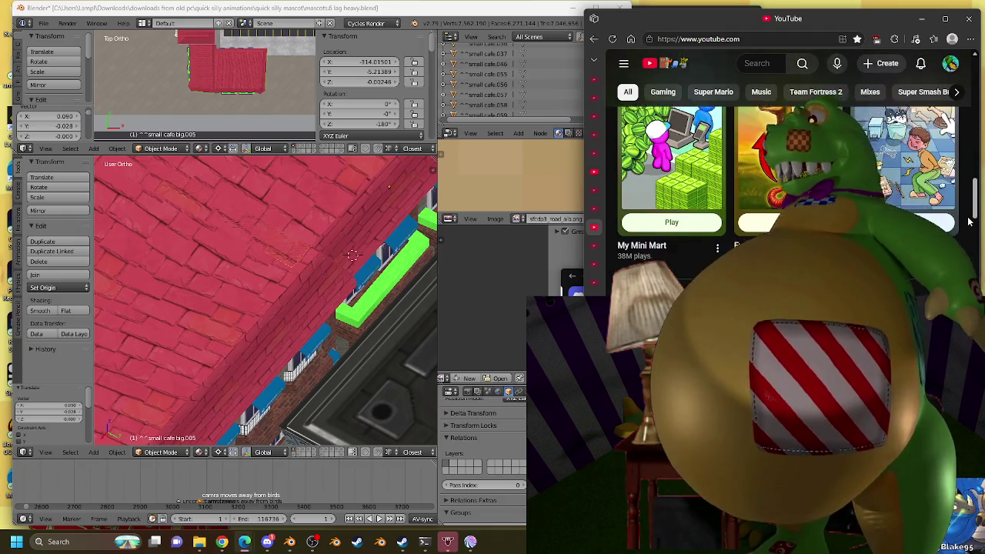
scroll(973, 215, down, 3)
scroll(972, 213, down, 1)
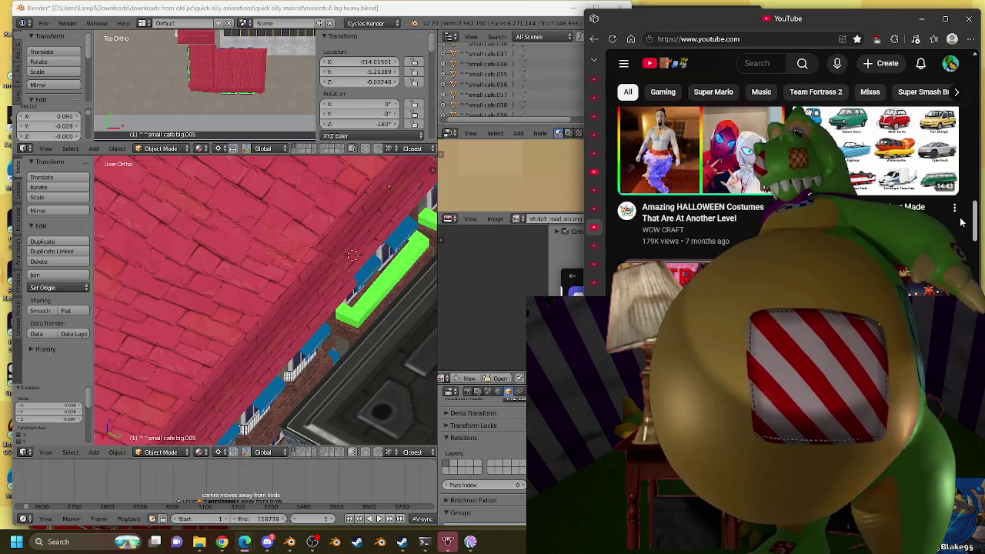
mouse_move(875, 154)
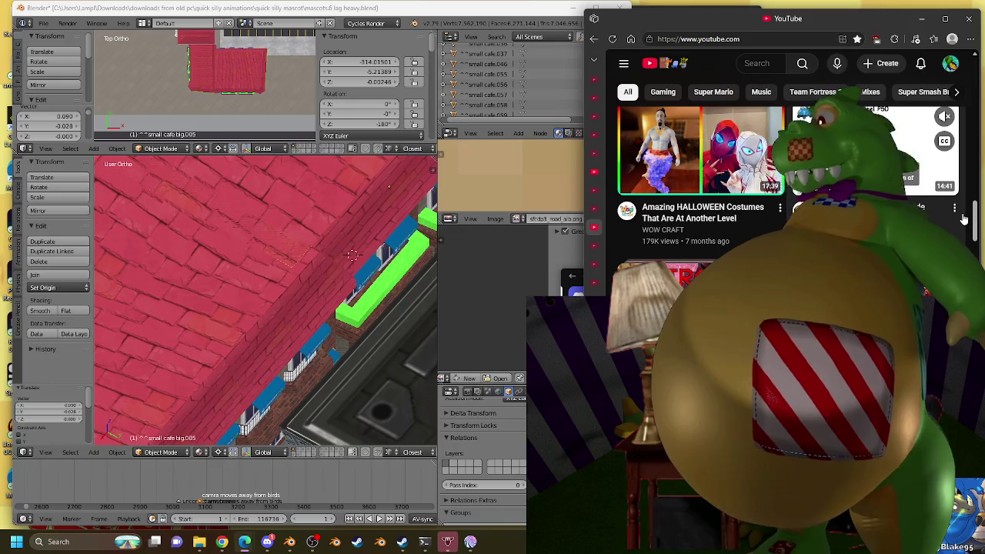
scroll(963, 220, down, 3)
scroll(963, 220, down, 3)
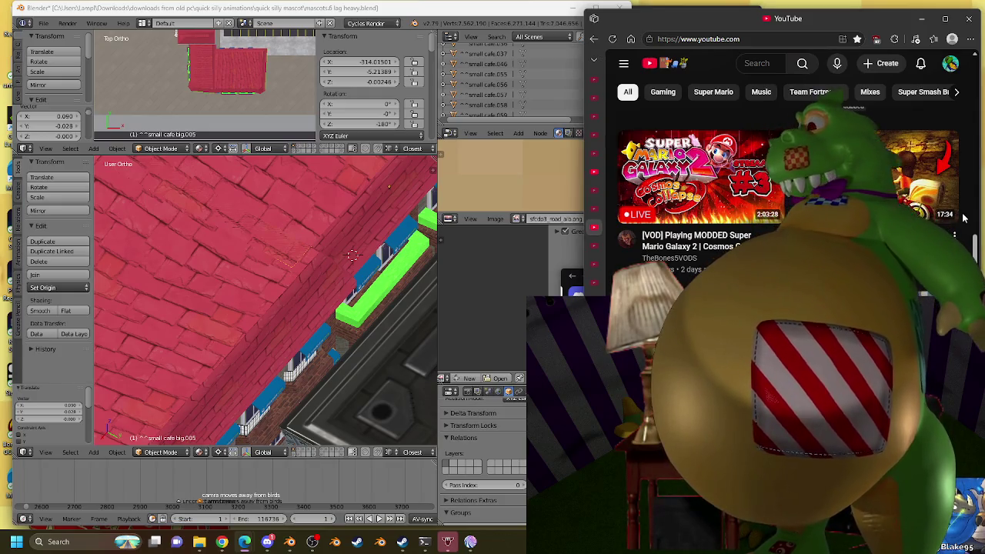
scroll(964, 219, down, 3)
scroll(964, 220, down, 2)
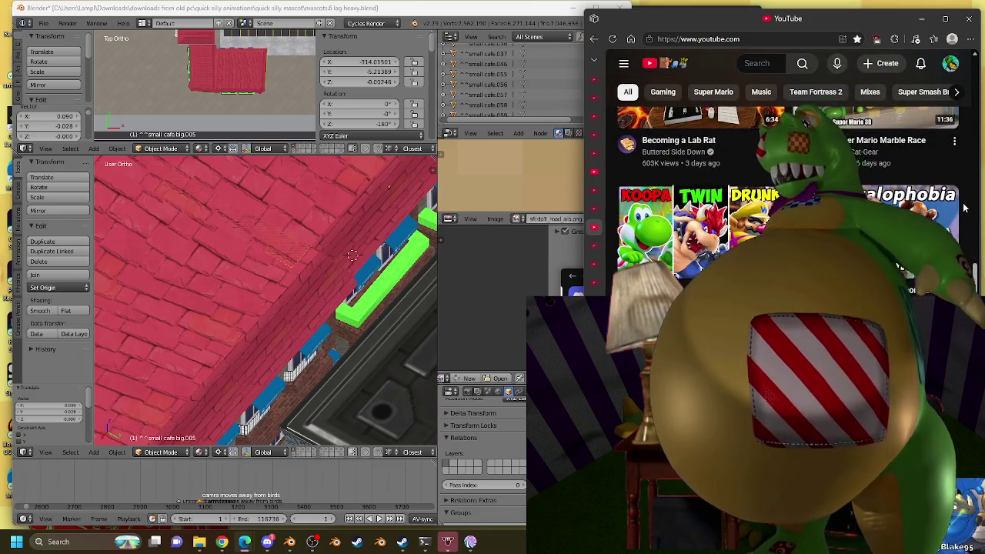
scroll(963, 208, down, 1)
scroll(960, 204, down, 3)
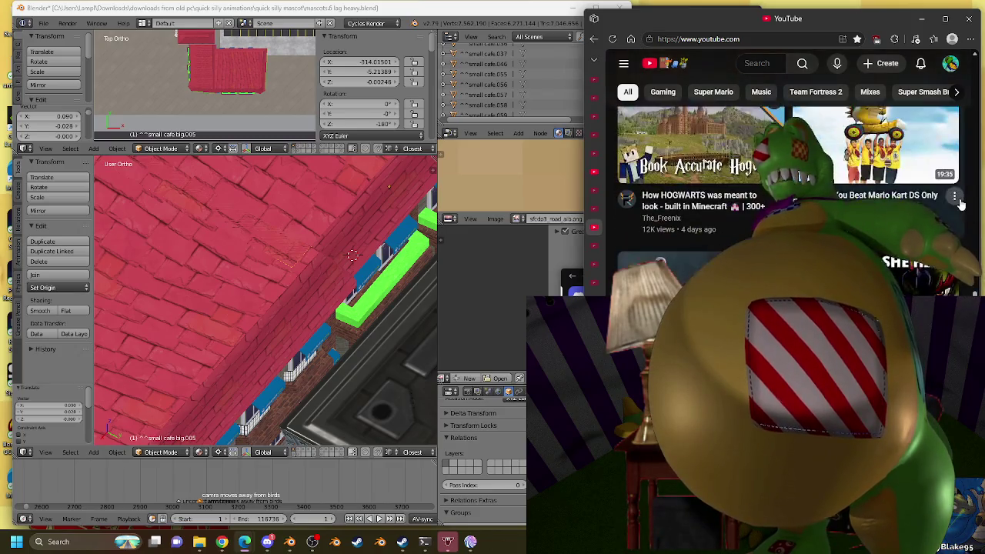
scroll(961, 204, down, 3)
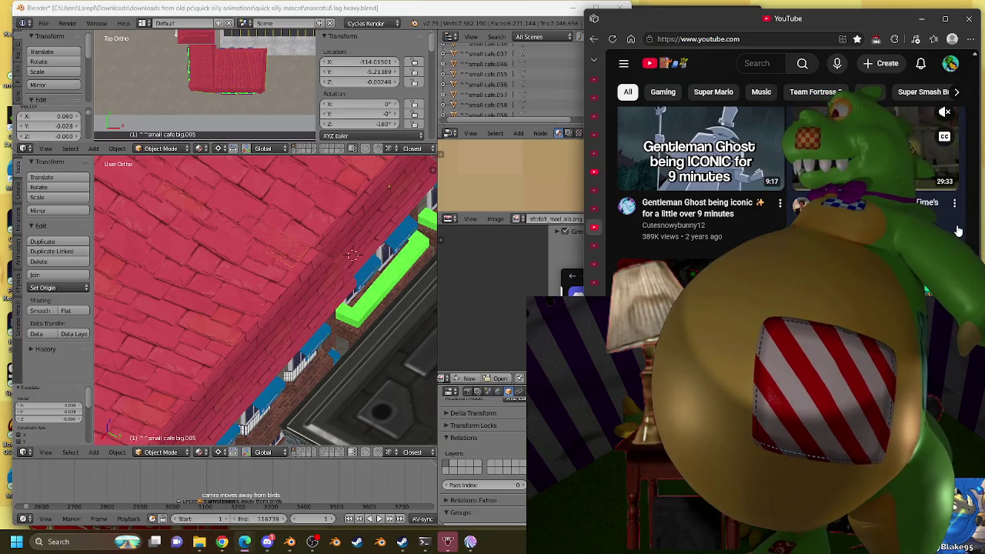
scroll(966, 233, down, 3)
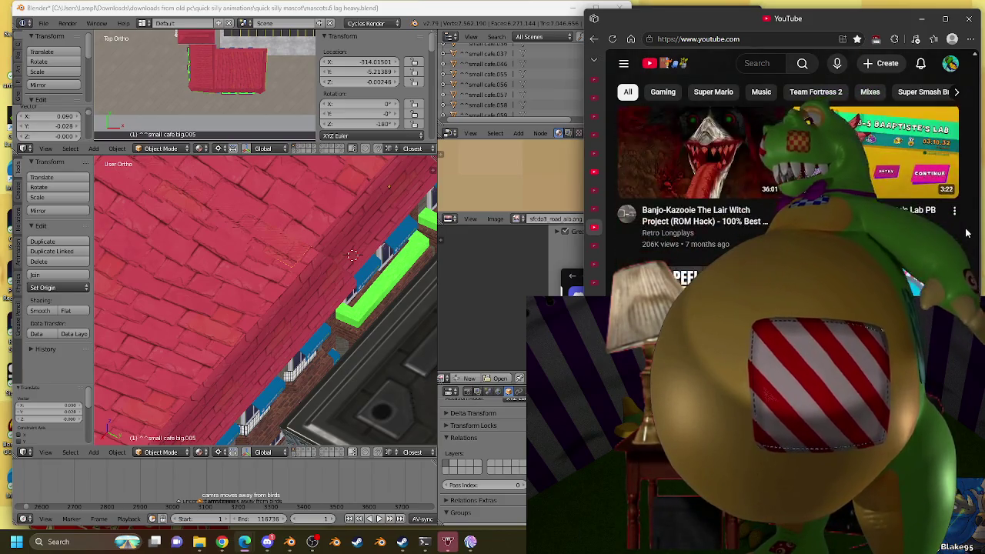